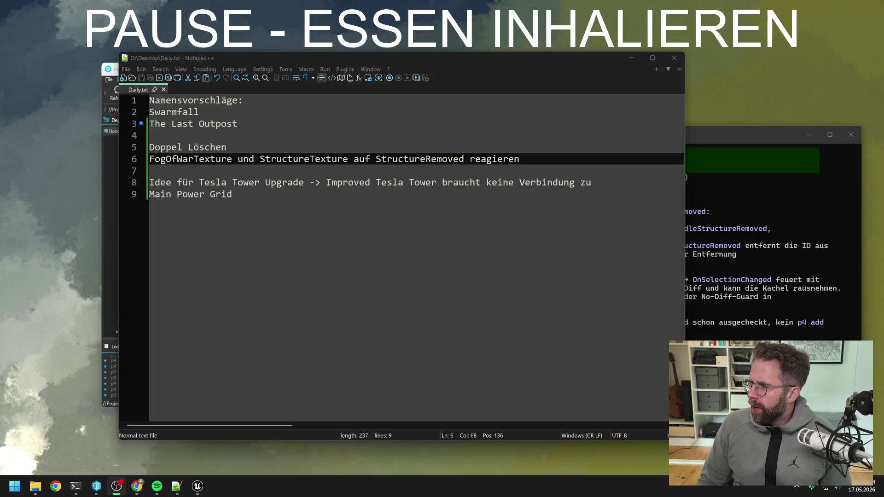
- Minimize the Notepad++ daily notes and bring the L_Map1 level editor to the front
key("alt+Tab")
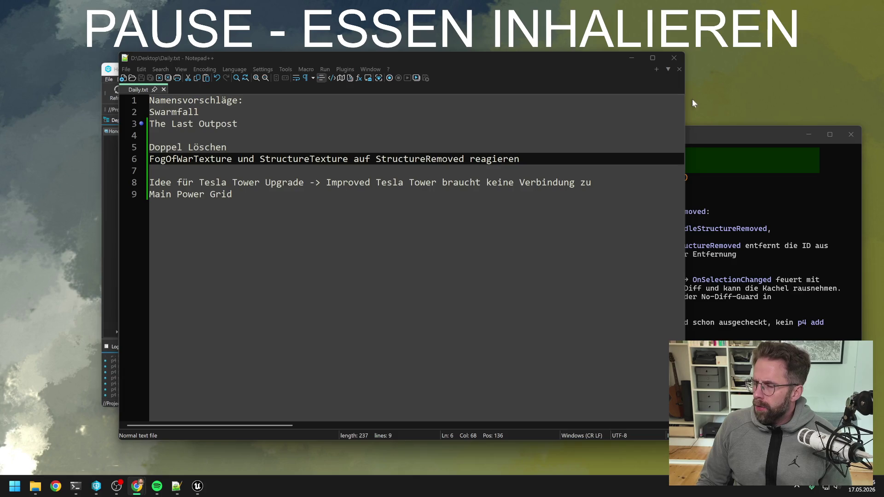
left_click(523, 72)
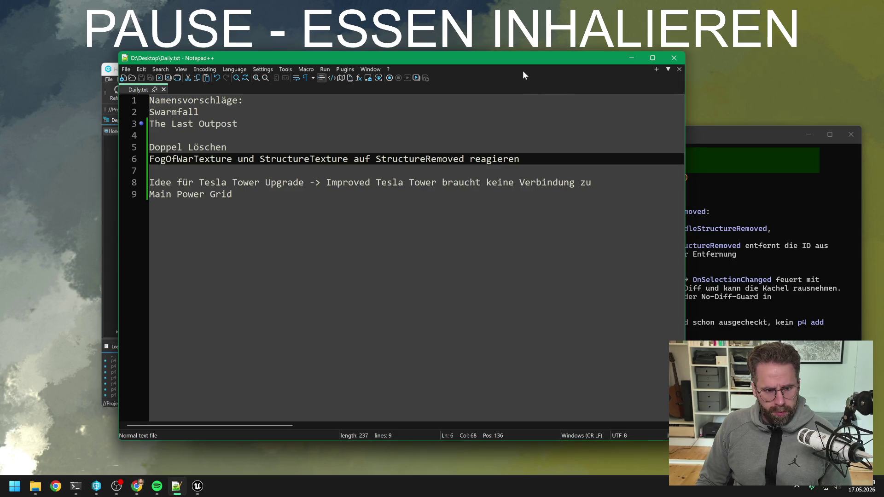
left_click(631, 58)
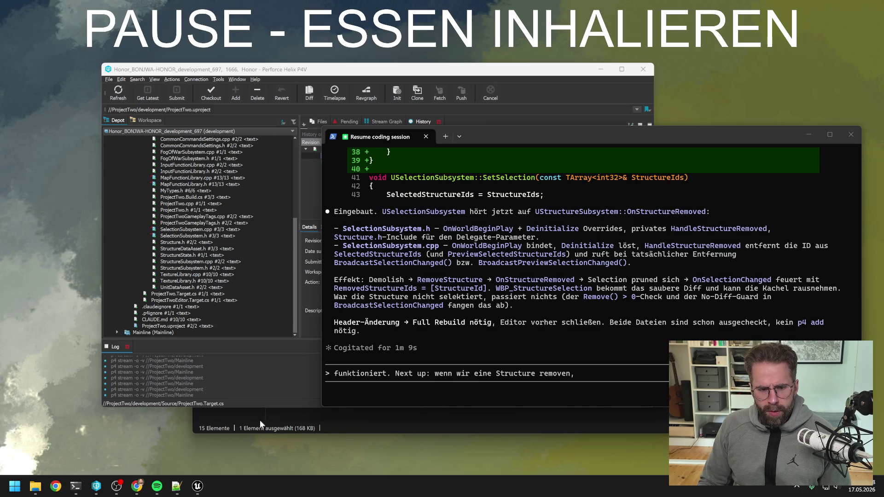
left_click(197, 486)
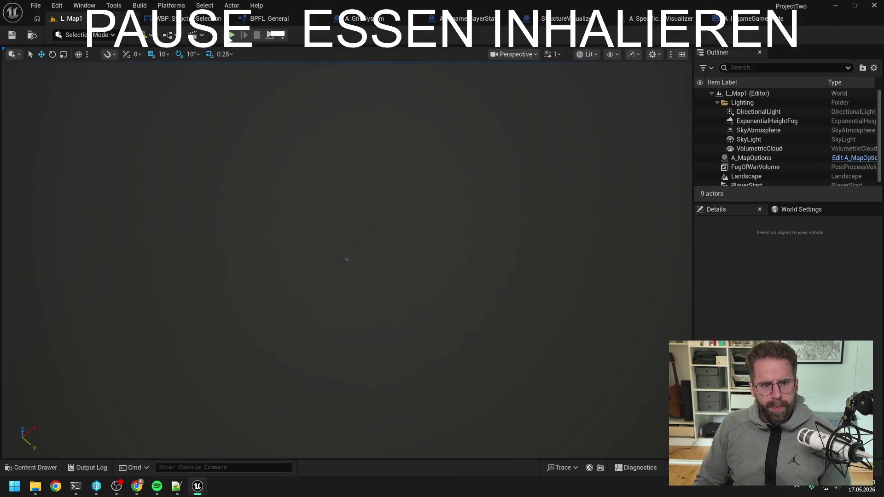
- Start a Play session and place two Power Grid Generators from the Main Hall
left_click(231, 36)
left_click(349, 262)
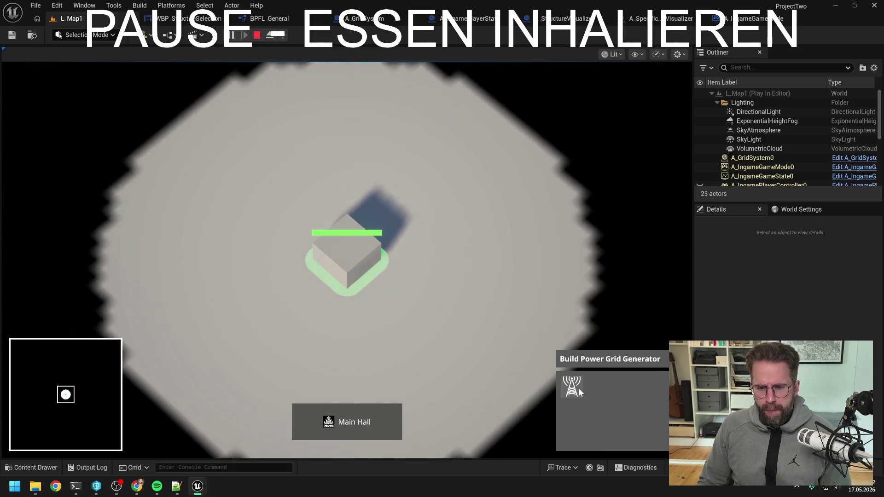
left_click(578, 388)
left_click(490, 271)
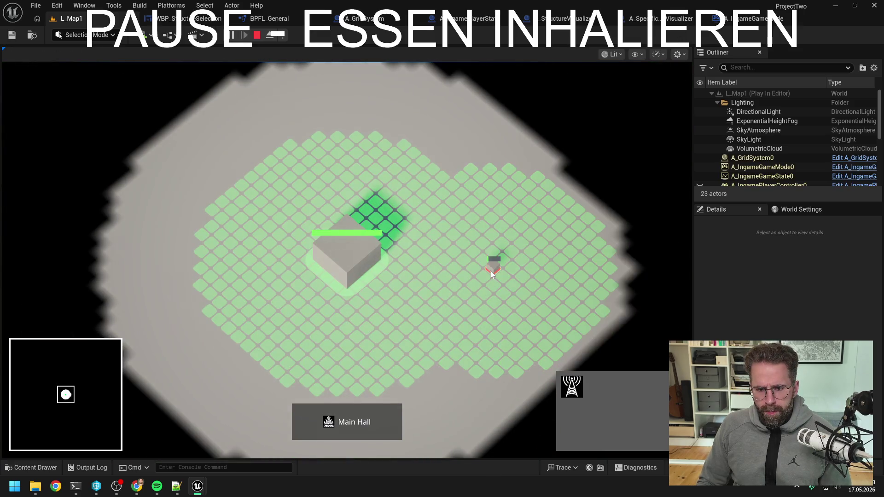
left_click(428, 177)
right_click(495, 222)
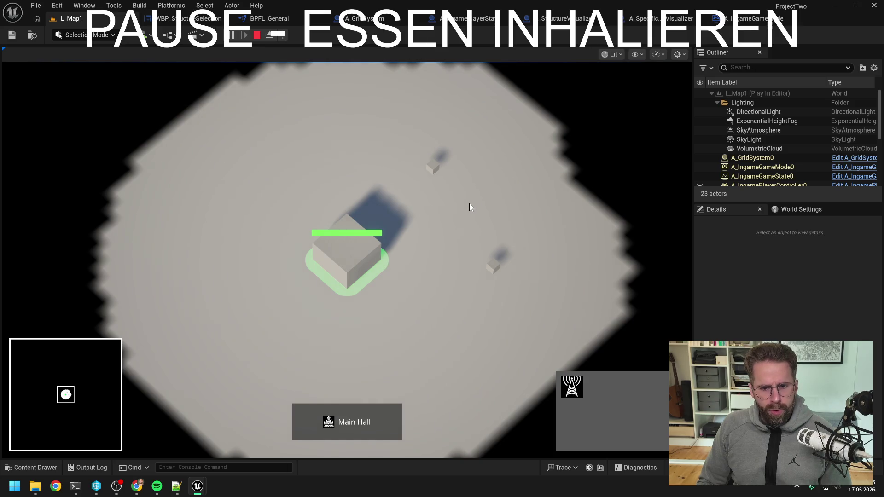
- Box-select and delete both generators to test fog re-hiding, then end the Play session
left_click_drag(429, 162, 536, 324)
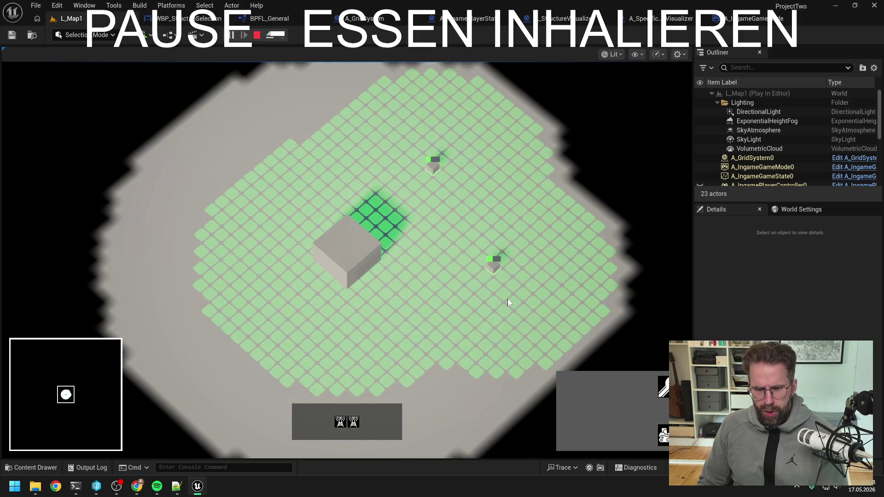
key("Delete")
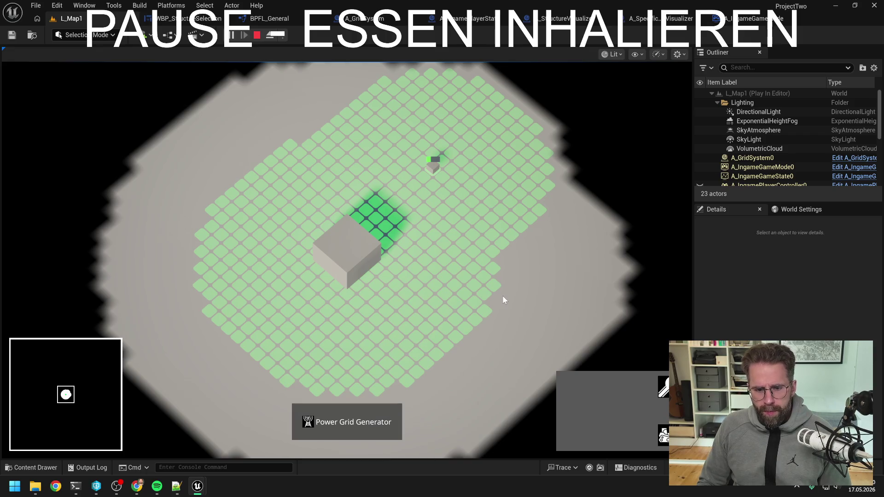
left_click(477, 282)
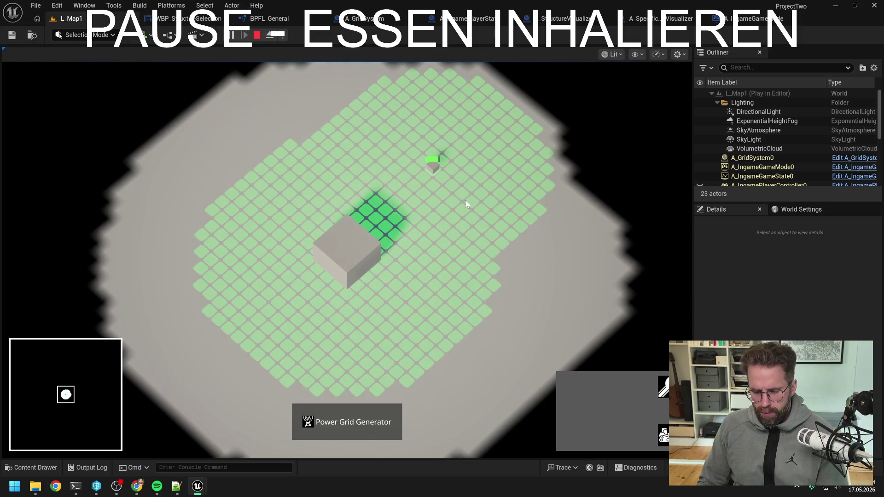
right_click(465, 200)
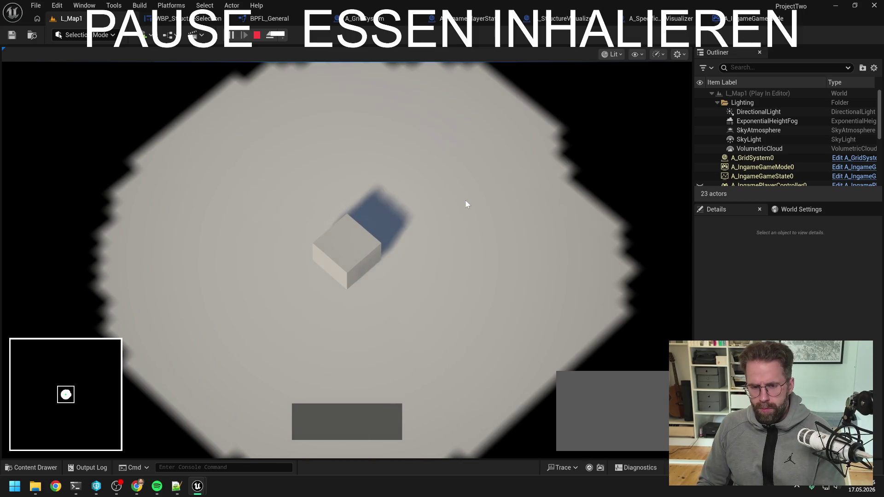
key("Escape")
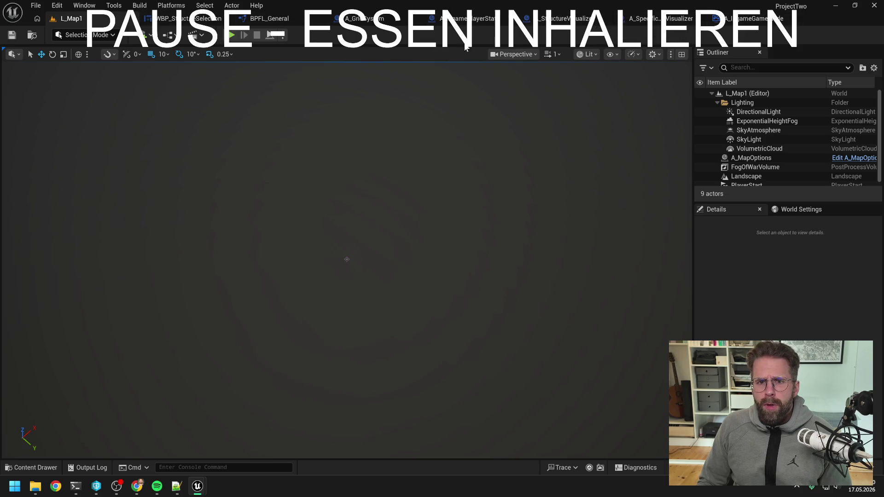
- Open and close A_WorldUiVisualizer, then look at the BPFL_General and WBP_StructureSelection tabs
key("ctrl+space")
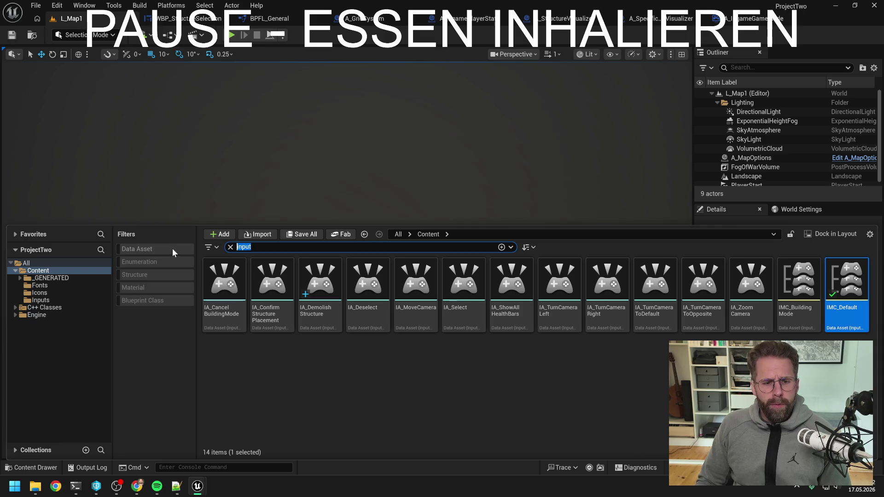
type("world ui")
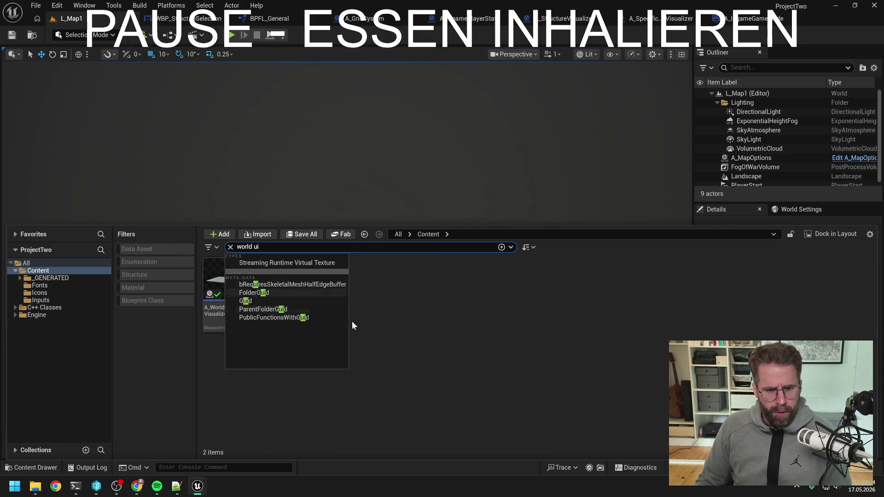
double_click(223, 286)
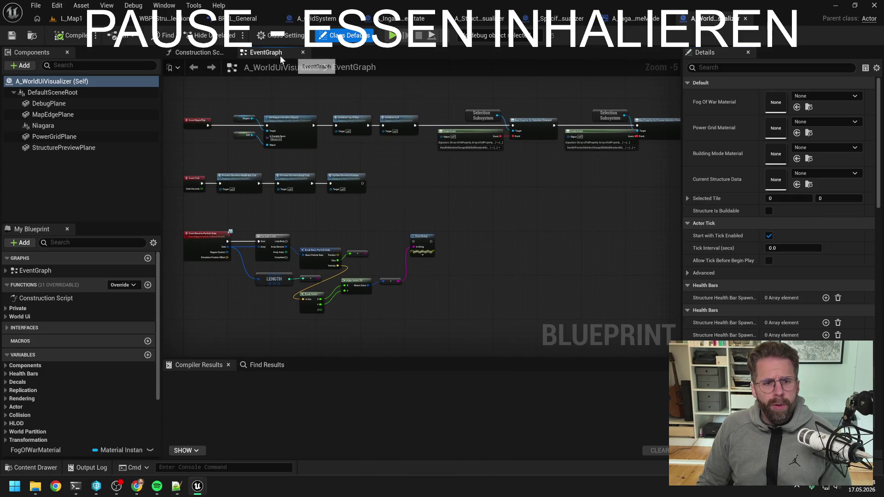
left_click(745, 19)
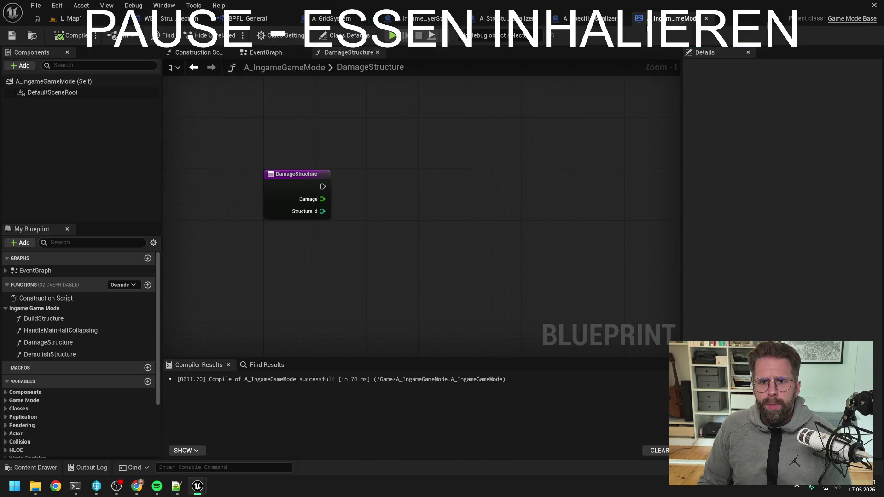
left_click(247, 19)
left_click(170, 26)
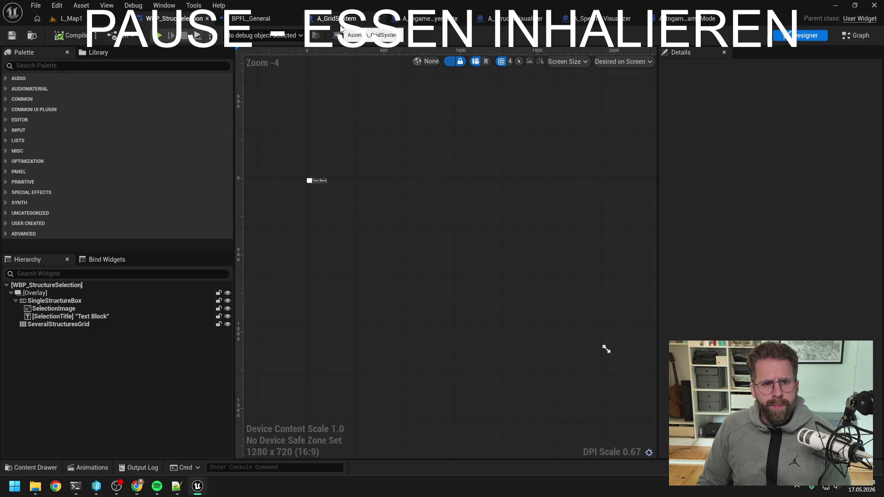
- Open A_IngamePlayerController, close all its other tabs, and show its EventGraph
key("ctrl+space")
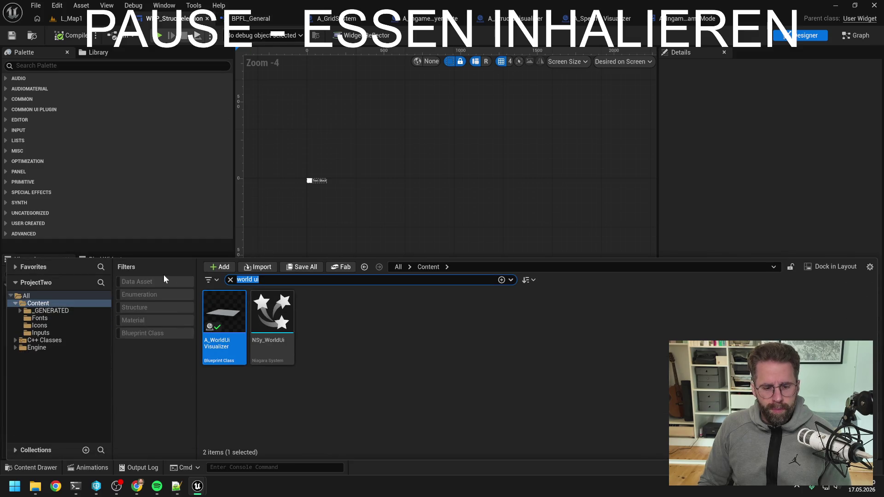
type("ingame player con")
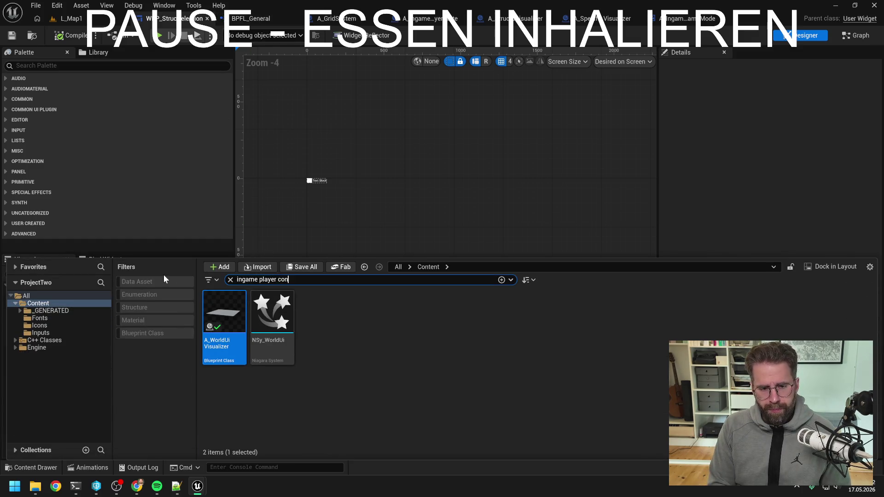
type("tr")
double_click(225, 322)
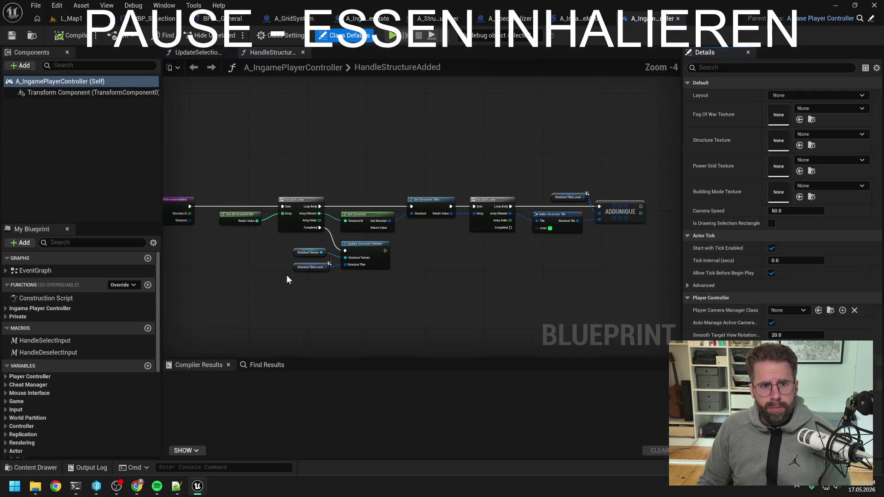
right_click(649, 19)
left_click(669, 80)
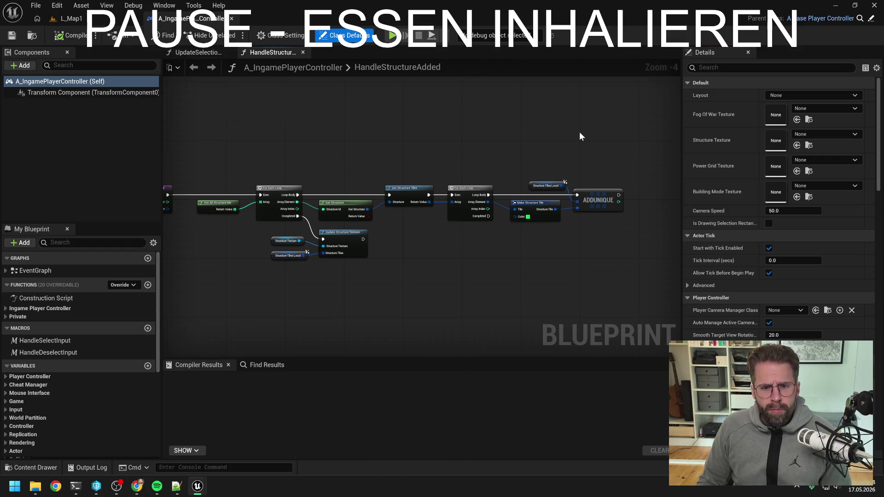
left_click_drag(396, 147, 479, 152)
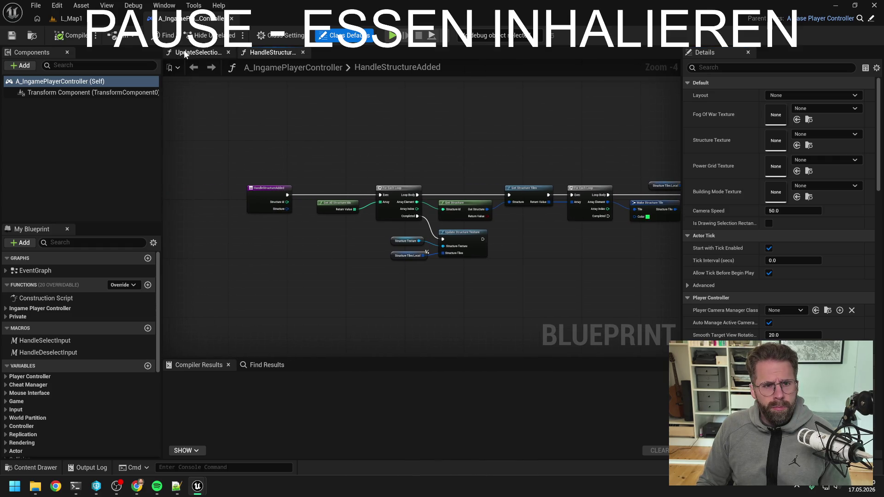
double_click(54, 268)
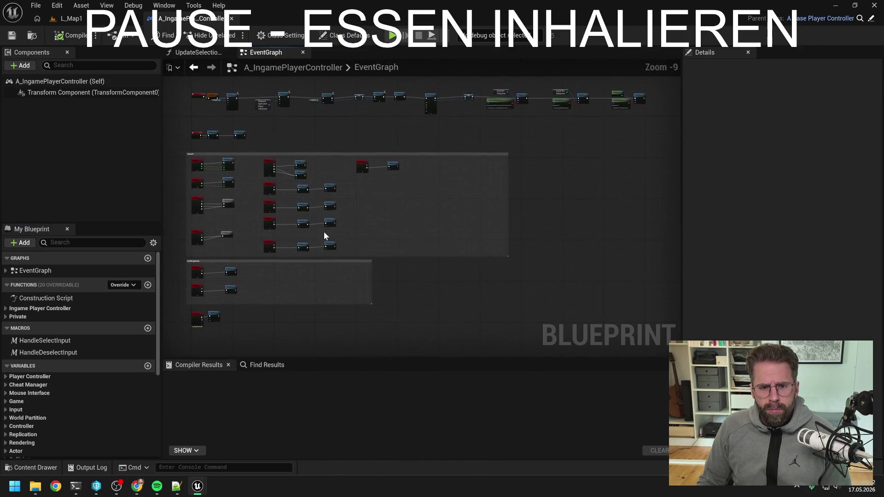
- Set an F9 breakpoint on the For Each Loop in HandleDemolishStructureInput and compile
scroll(377, 162, "up", 3)
double_click(463, 151)
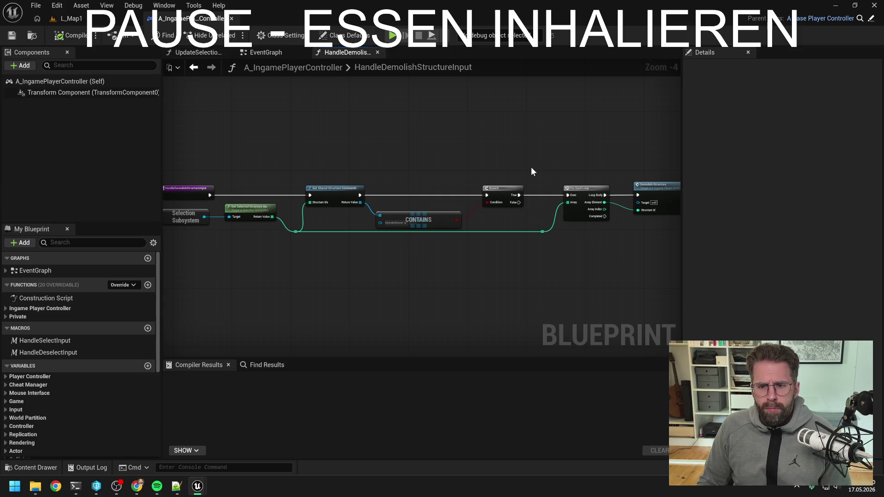
left_click_drag(532, 171, 503, 162)
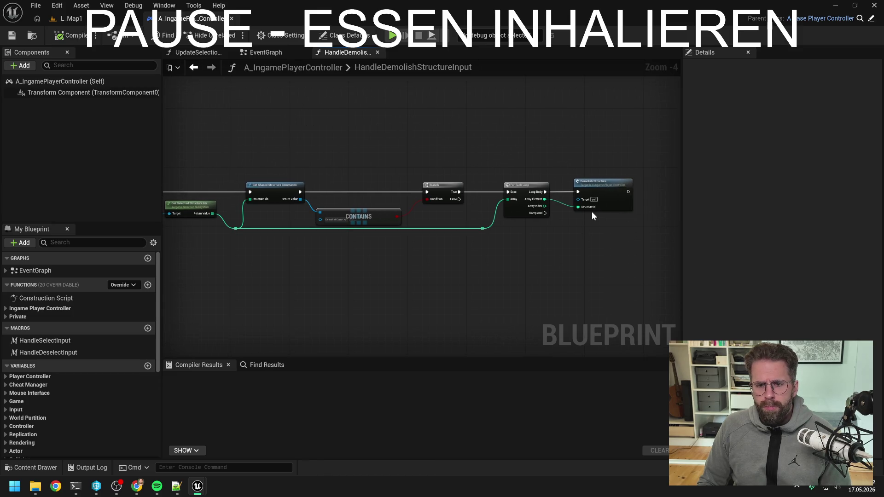
left_click(516, 185)
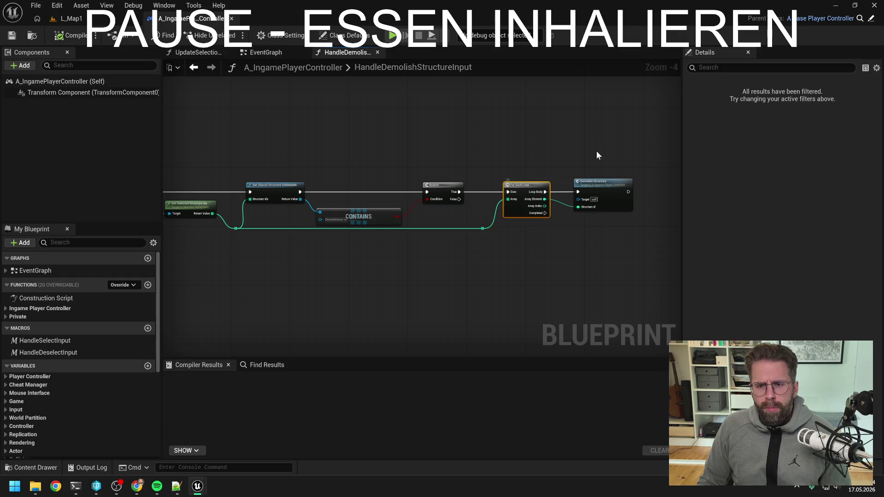
key("F9")
left_click(570, 152)
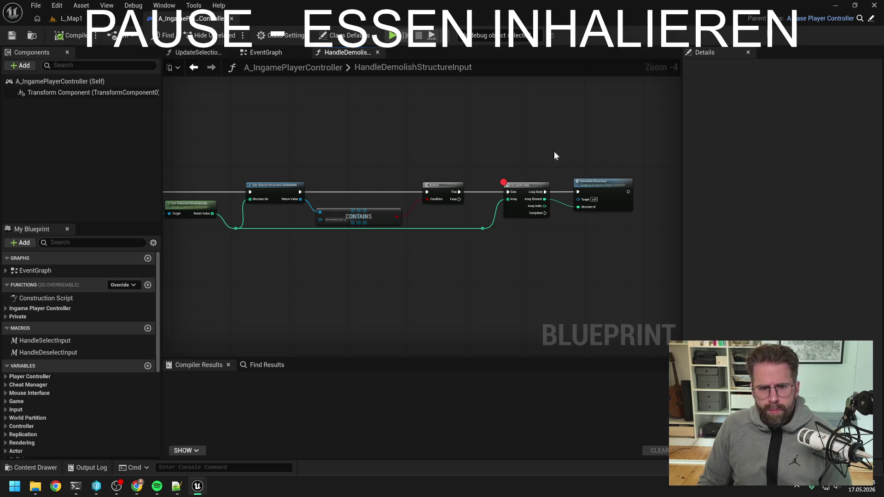
- Start a Play session of L_Map1 and place a tower on the grid
left_click(69, 19)
left_click(231, 37)
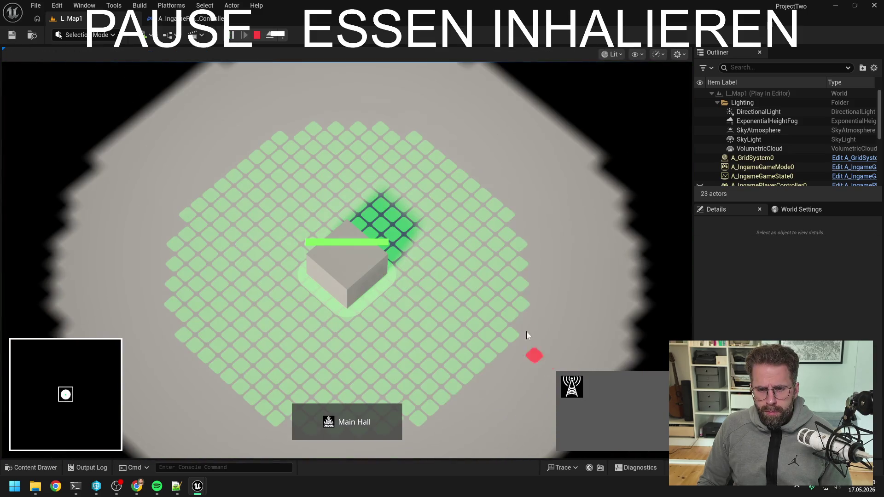
left_click(510, 284)
- Place a second tower, delete the towers to hit the breakpoint, and advance to Demolish Structure
left_click(462, 197)
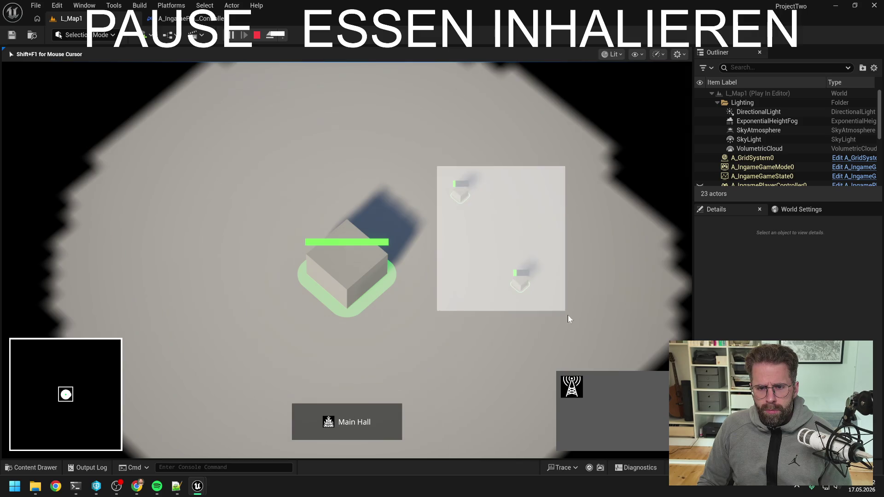
key("Delete")
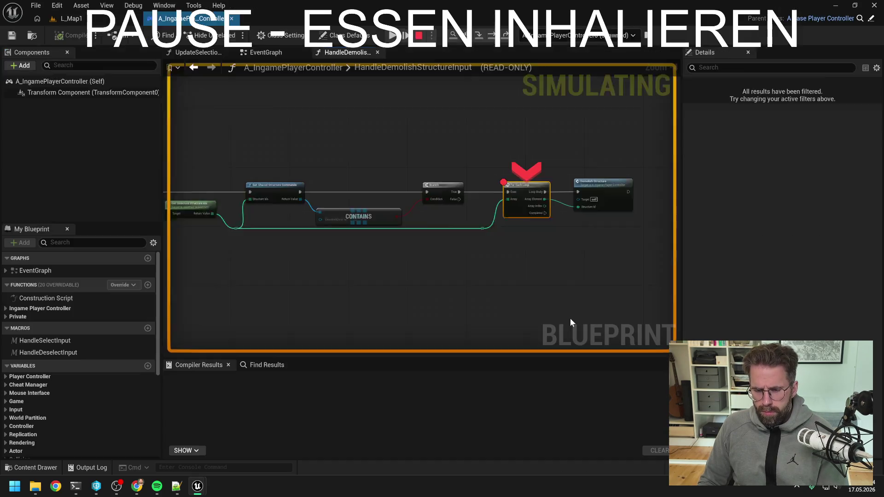
mouse_move(362, 255)
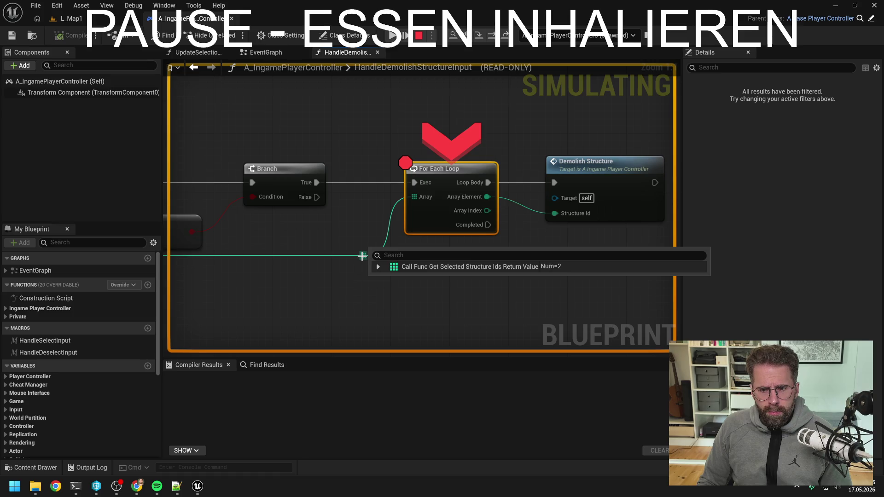
left_click(491, 40)
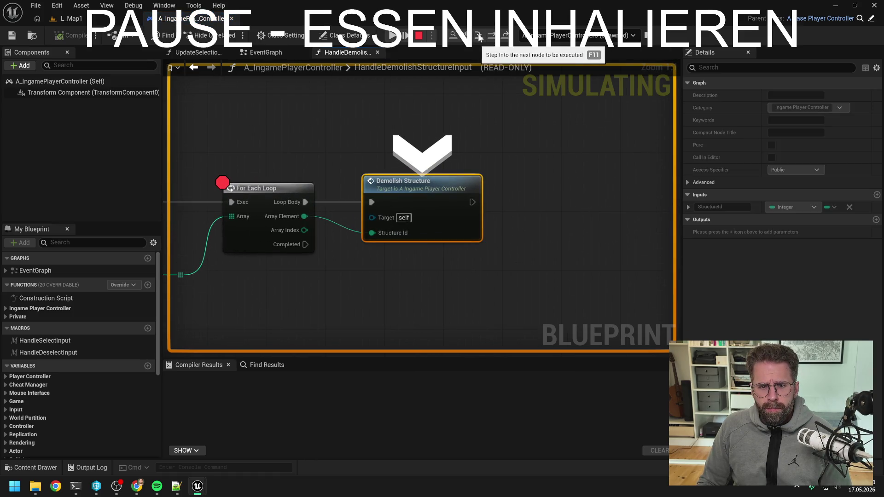
- Step into DemolishStructure in the player controller and the game mode, then stop and return to the controller
left_click(478, 37)
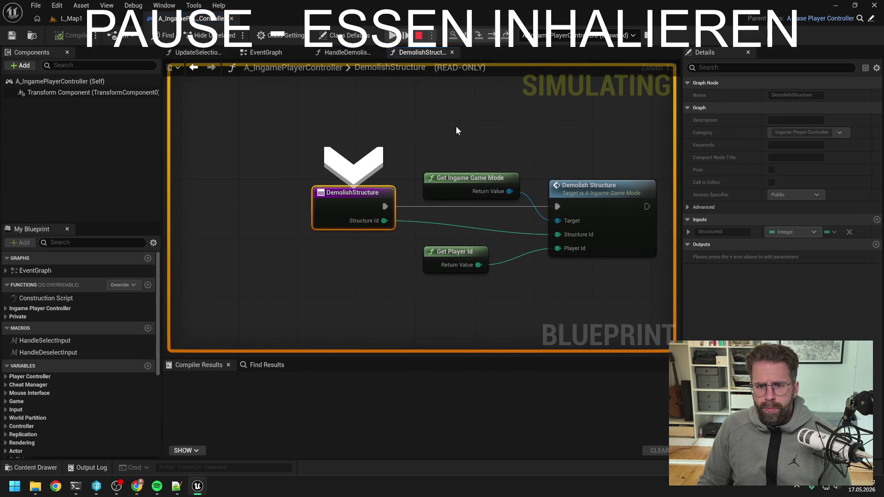
left_click(479, 37)
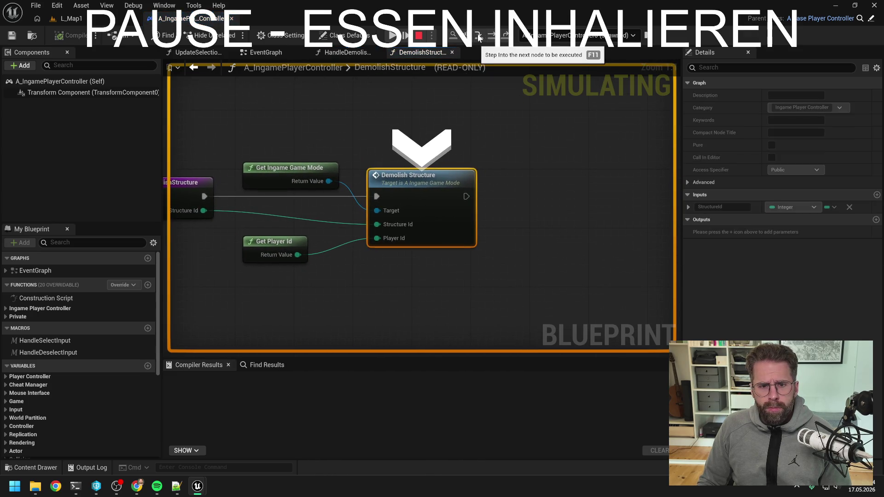
left_click(479, 37)
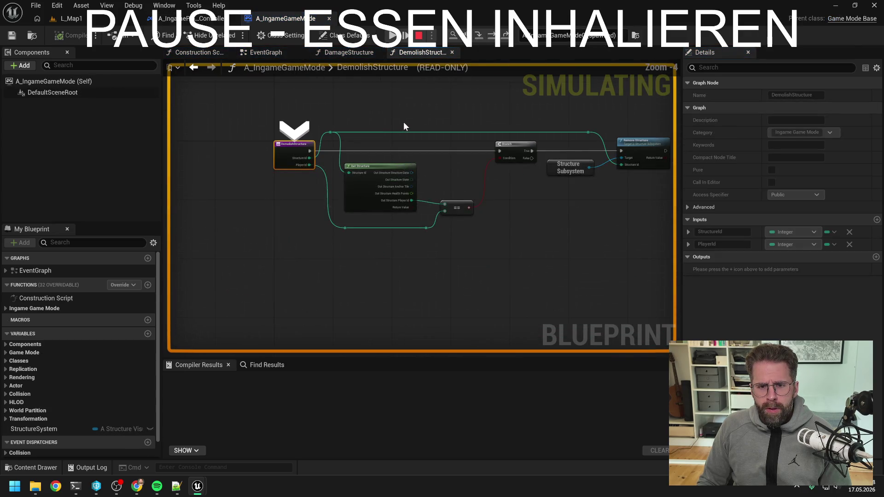
left_click(420, 37)
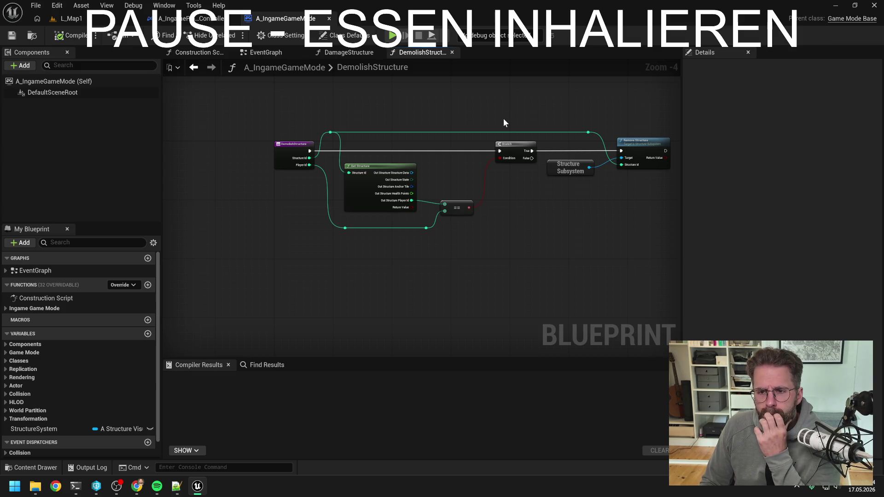
left_click(191, 18)
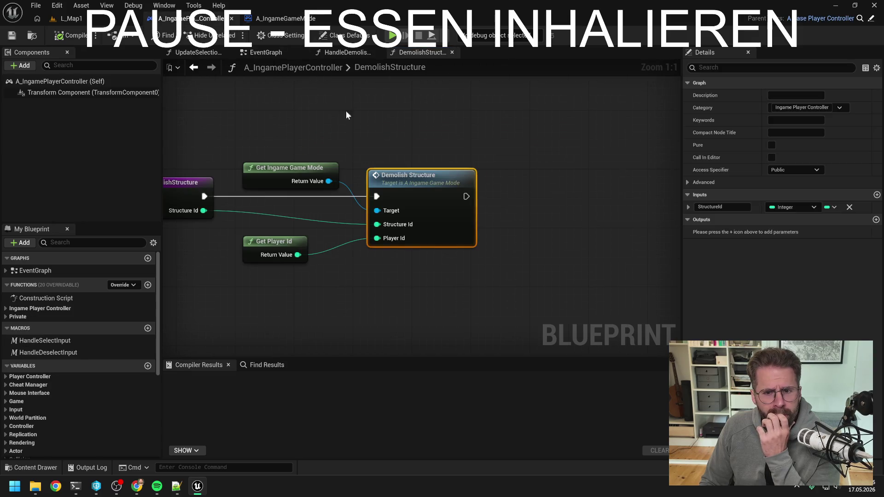
- Promote Get Selected Structure Ids' Return Value to a local variable named SelectedStructureIdsLocal
left_click_drag(425, 143, 510, 141)
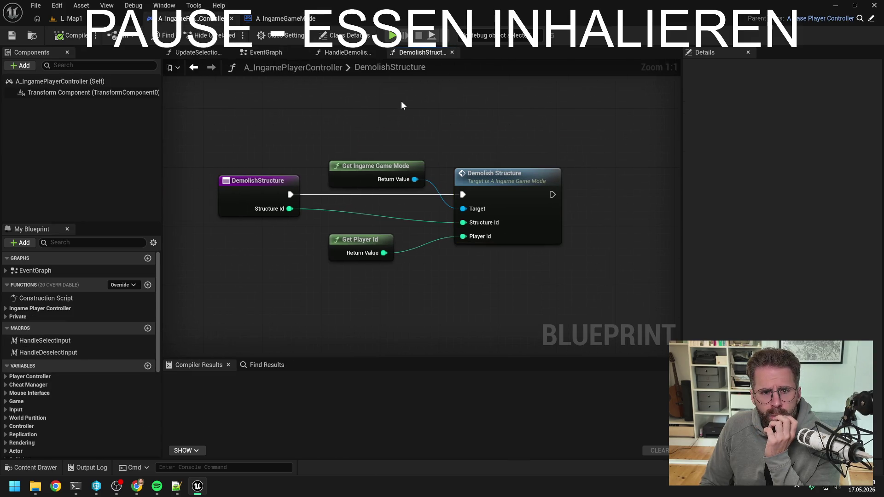
left_click(343, 54)
left_click_drag(371, 147, 613, 126)
scroll(527, 134, "down", 3)
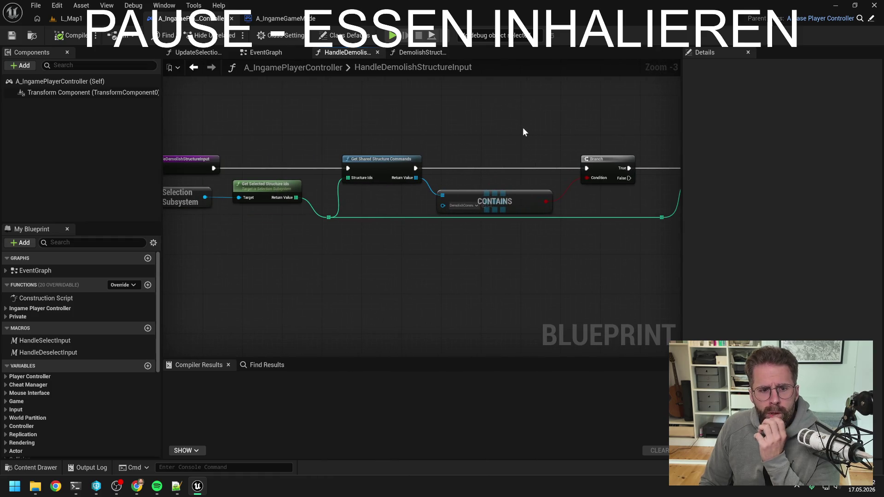
left_click_drag(457, 130, 527, 128)
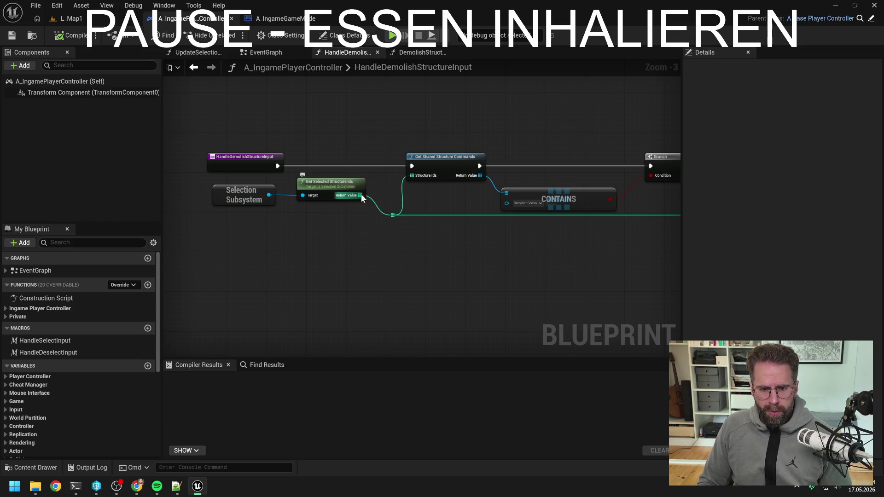
left_click_drag(360, 196, 374, 182)
left_click(422, 241)
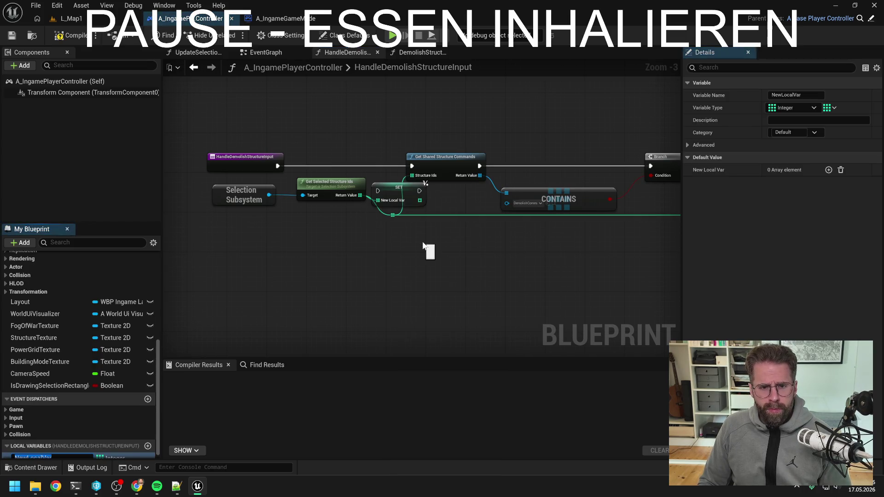
scroll(50, 341, "down", 1)
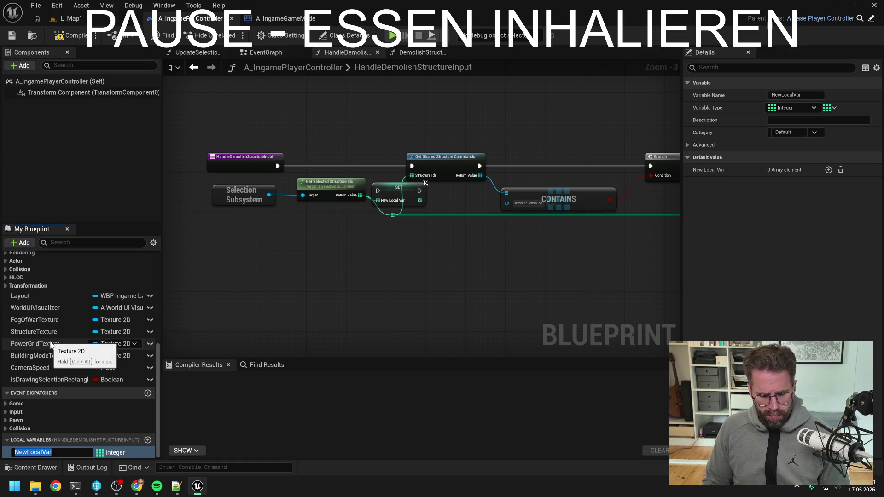
type("SelectedStructureIds")
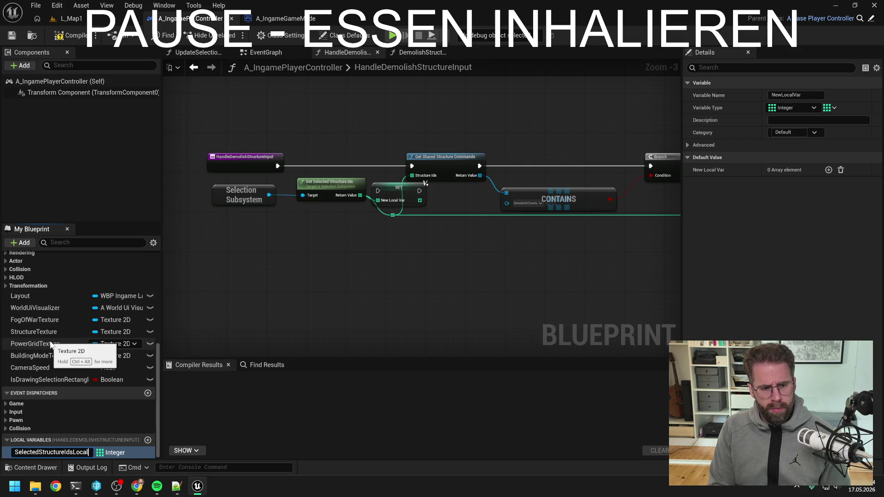
key("Return")
- Place the SET node before Get Shared Structure Commands, wire it in, and compile the player controller
mouse_move(197, 138)
left_mouse_down()
mouse_move(322, 205)
mouse_move(343, 226)
left_mouse_up()
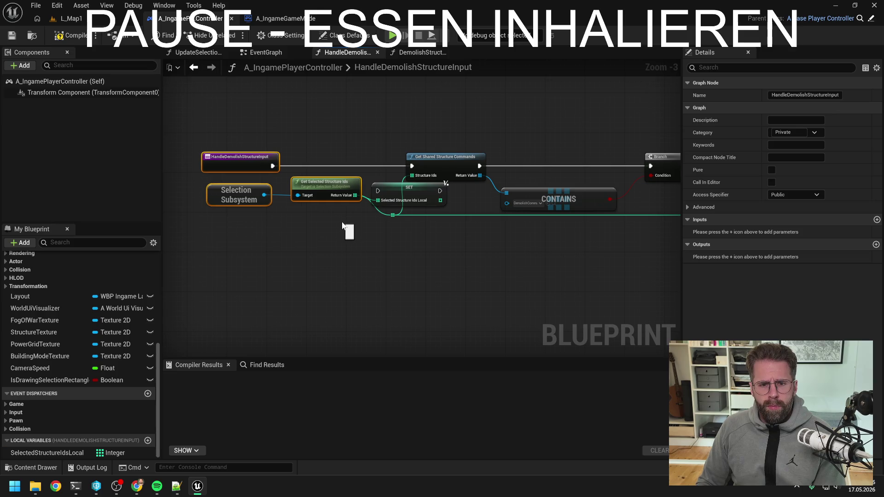
left_click_drag(327, 182, 257, 182)
mouse_move(395, 189)
left_mouse_down()
mouse_move(339, 159)
mouse_move(335, 169)
mouse_move(414, 168)
mouse_move(383, 182)
mouse_move(392, 215)
left_mouse_up()
left_click(414, 235)
left_click(70, 35)
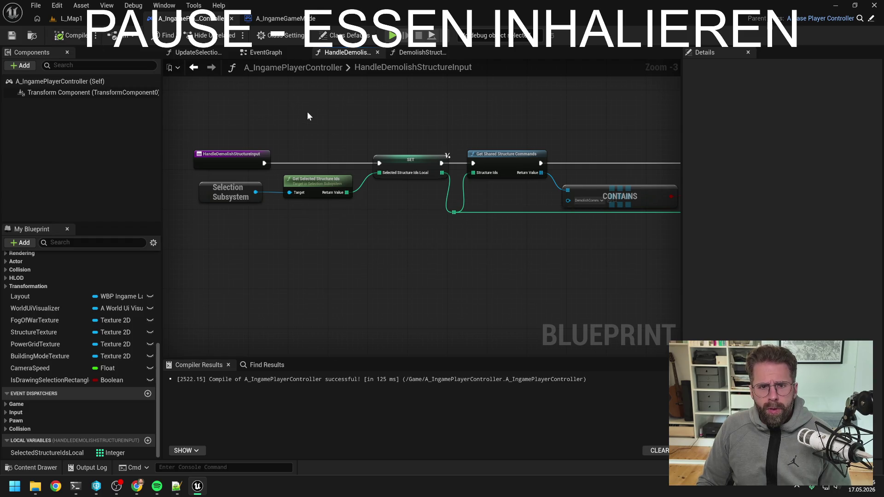
key("ctrl+space")
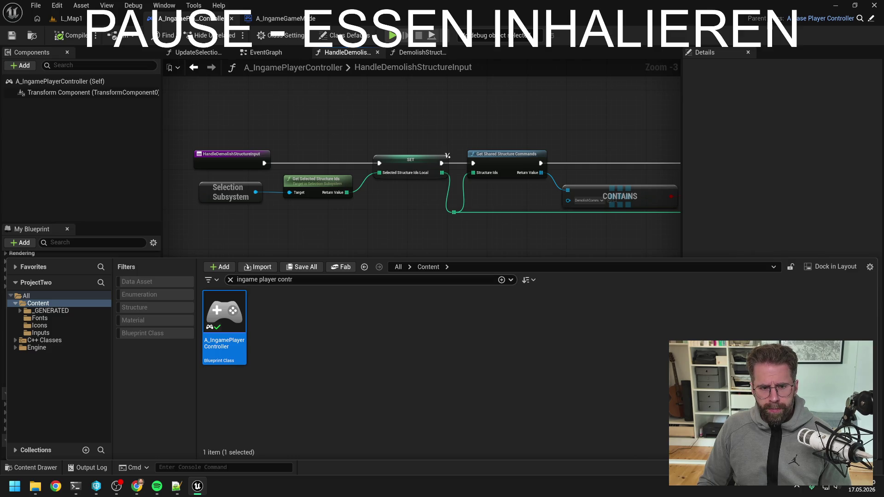
type("command")
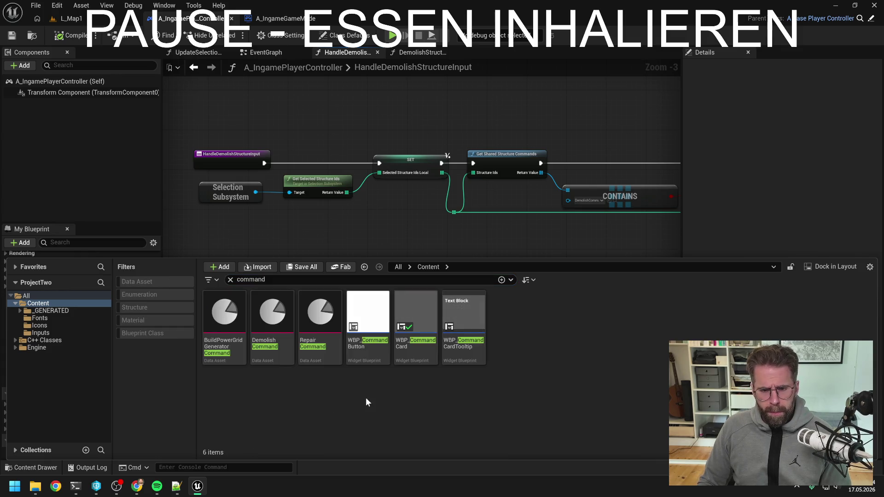
- Open WBP_CommandButton's graph and check out the asset
double_click(371, 354)
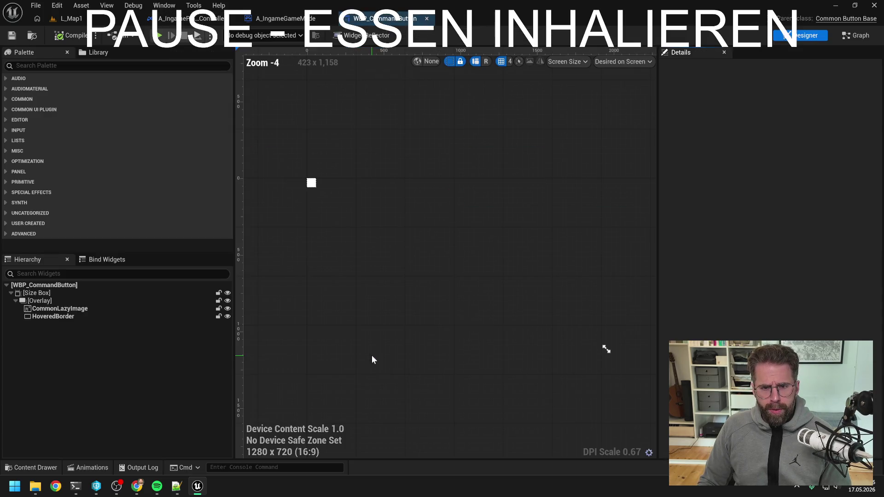
left_click(856, 35)
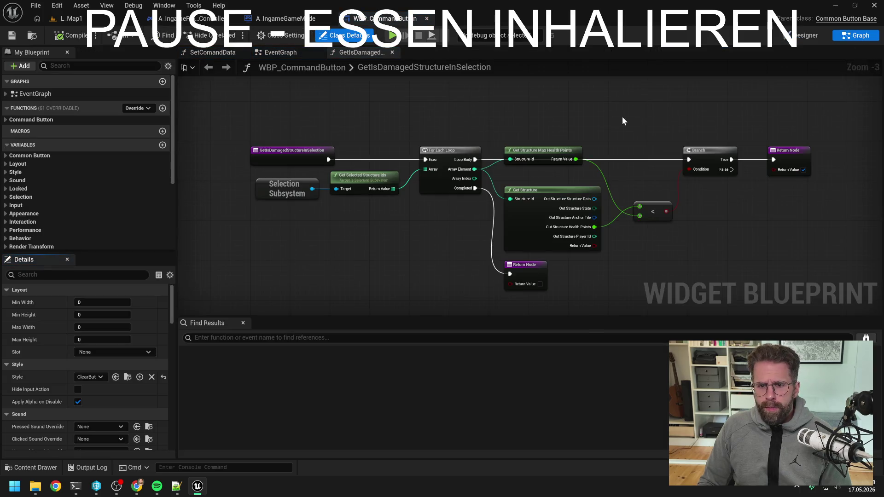
left_click_drag(528, 148, 525, 167)
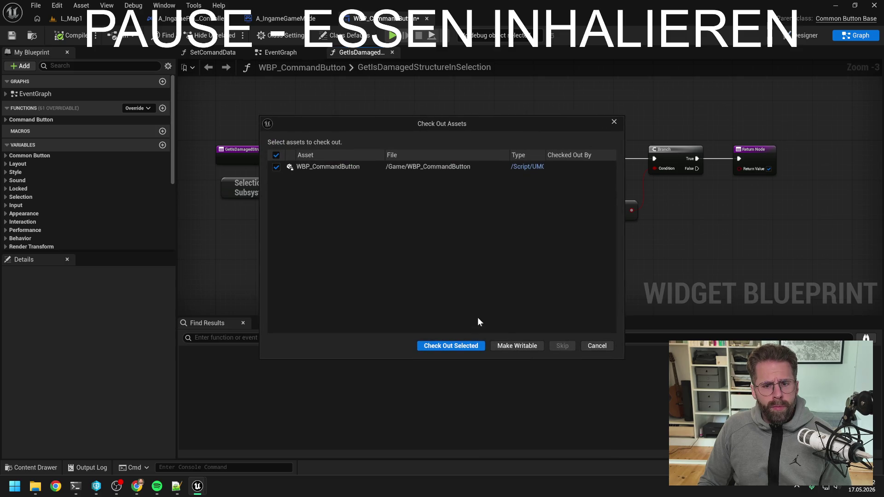
left_click(469, 348)
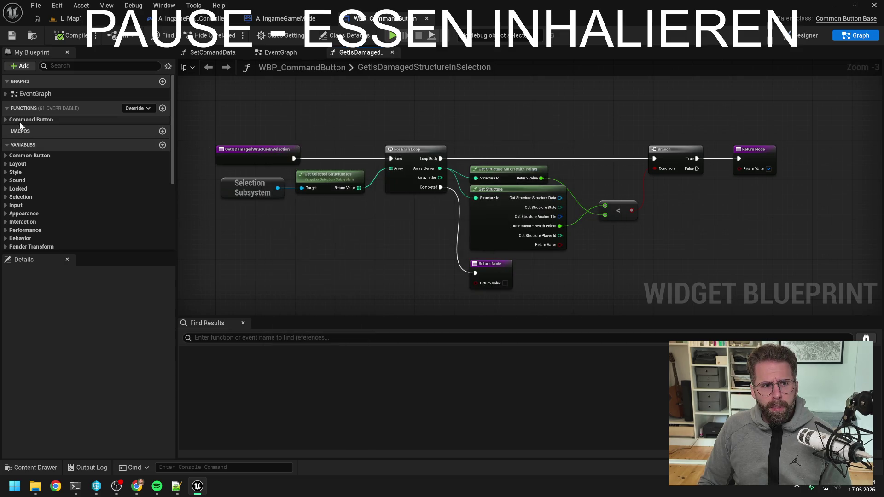
- Open WBP_CommandCard's HandleCommandButtonClicked graph and close all other graphs
key("ctrl+space")
double_click(418, 316)
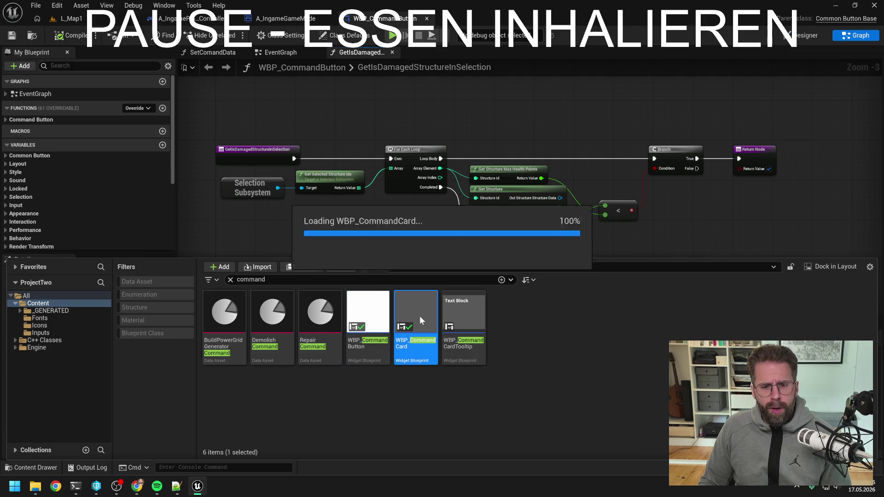
left_click(851, 35)
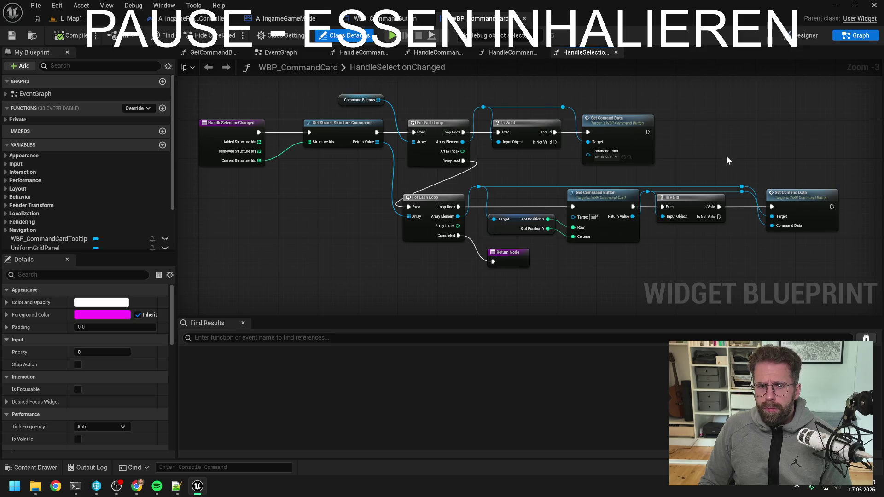
left_click(509, 52)
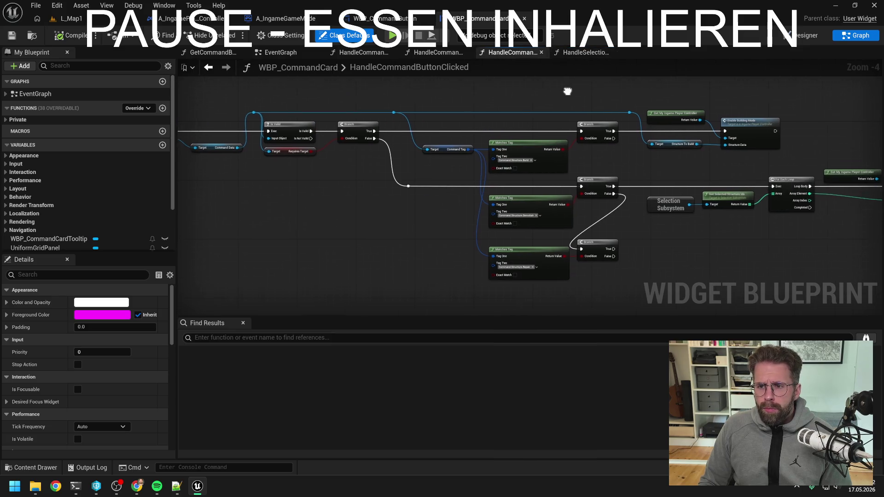
right_click(502, 52)
left_click(534, 114)
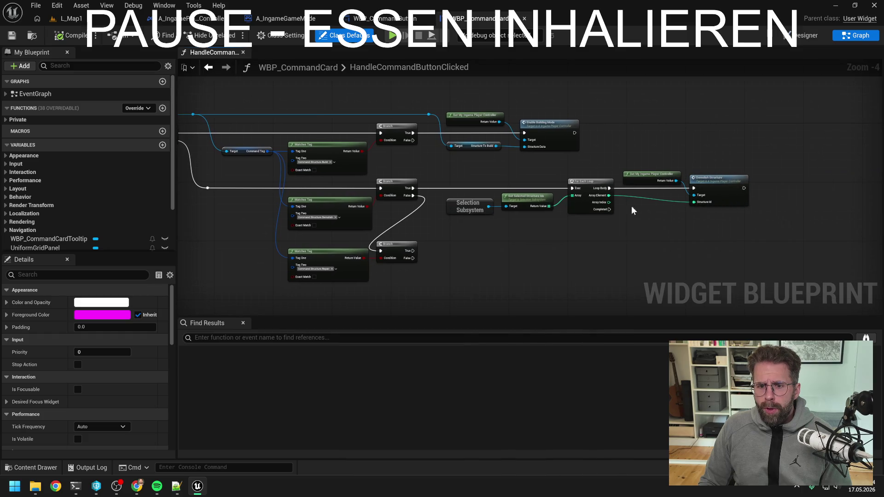
- Inspect the private functions and the five demolish nodes, then return to the player controller
scroll(586, 220, "up", 1)
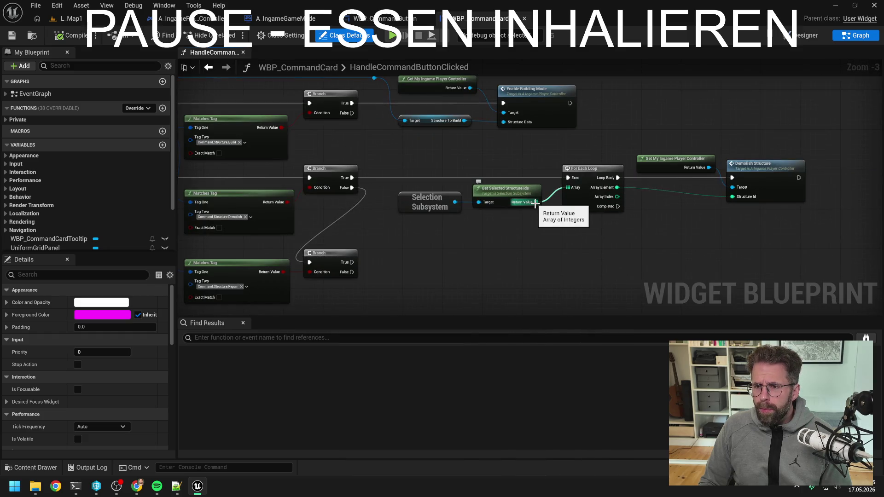
scroll(516, 184, "down", 2)
scroll(501, 173, "up", 1)
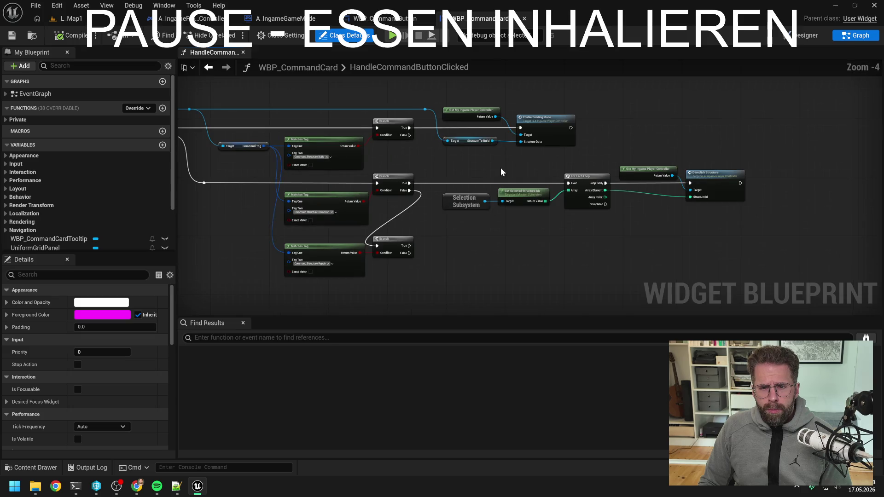
left_click_drag(500, 173, 489, 170)
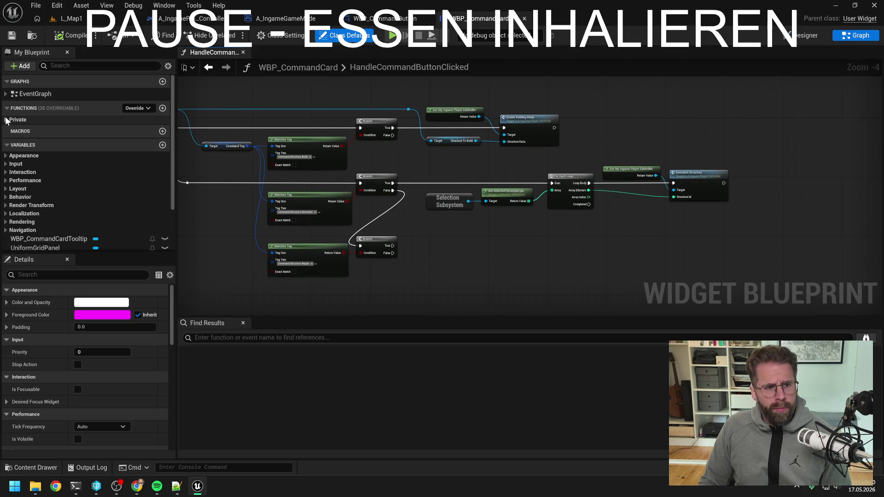
left_click(6, 120)
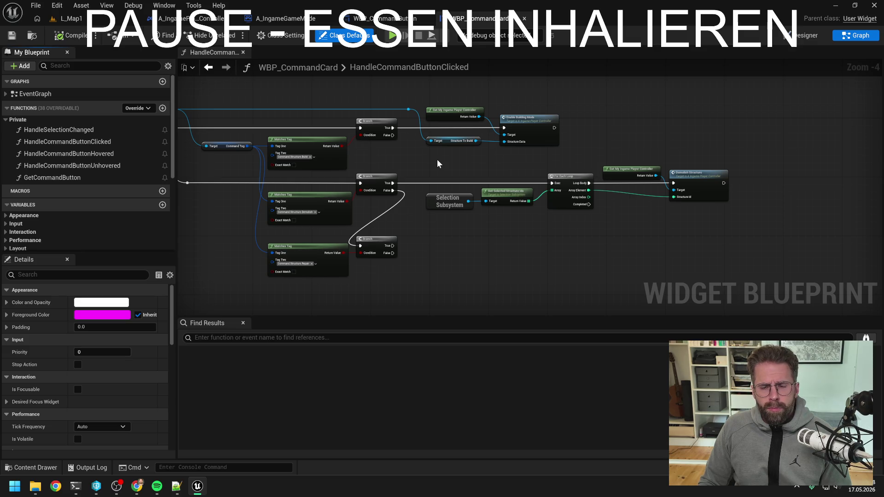
left_click_drag(437, 163, 716, 232)
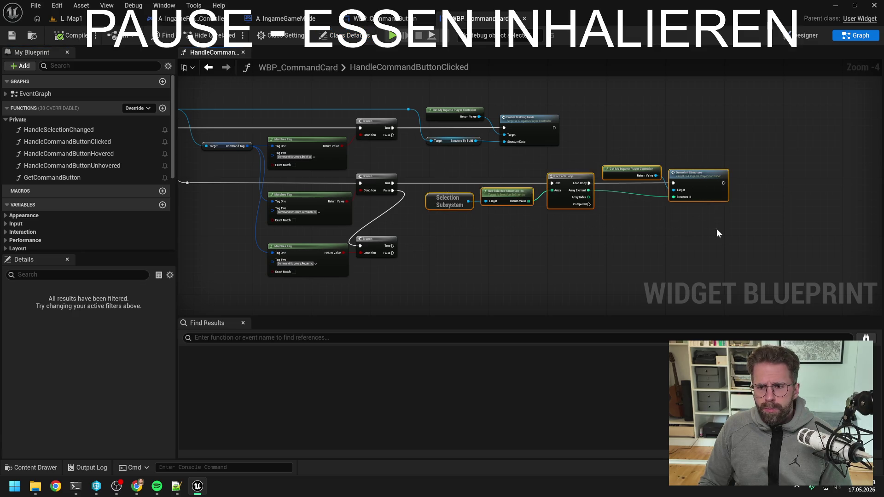
left_click(619, 237)
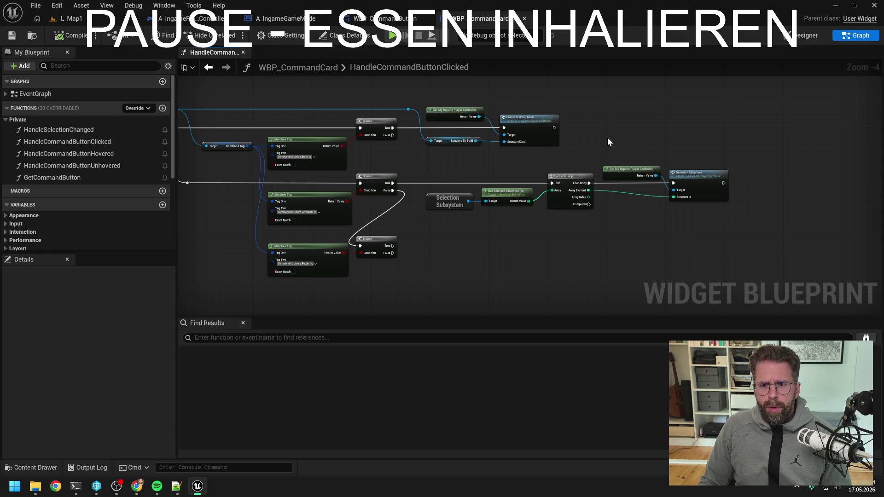
left_click(188, 18)
scroll(142, 302, "up", 5)
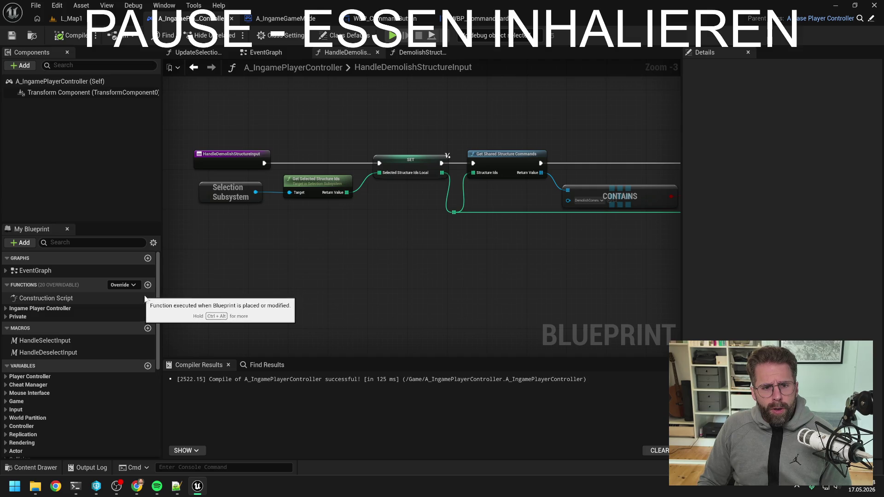
scroll(266, 253, "down", 1)
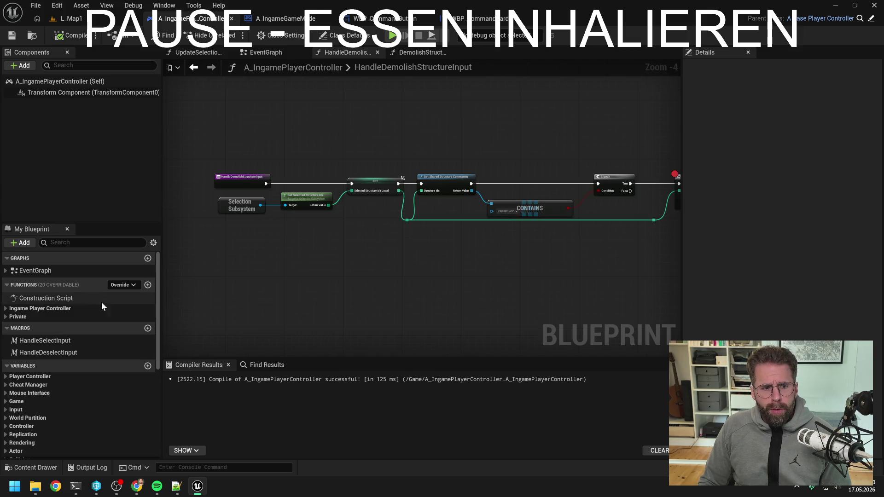
left_click(6, 309)
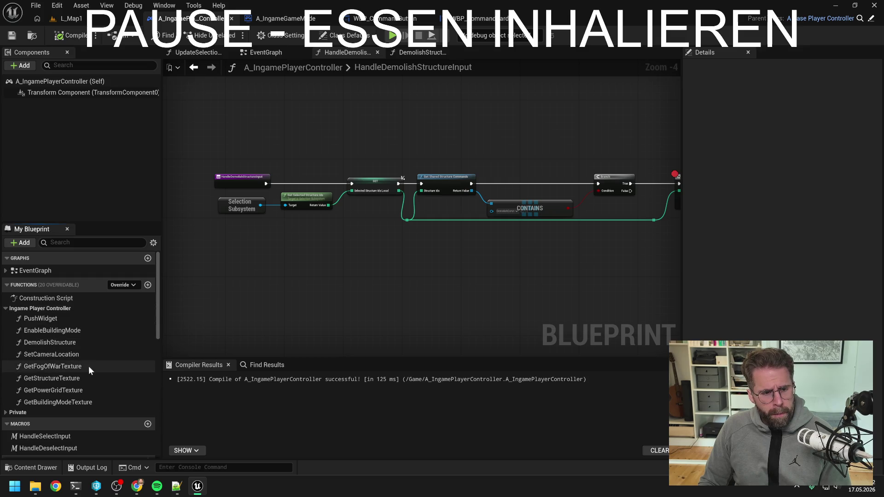
left_click(65, 412)
scroll(62, 382, "down", 3)
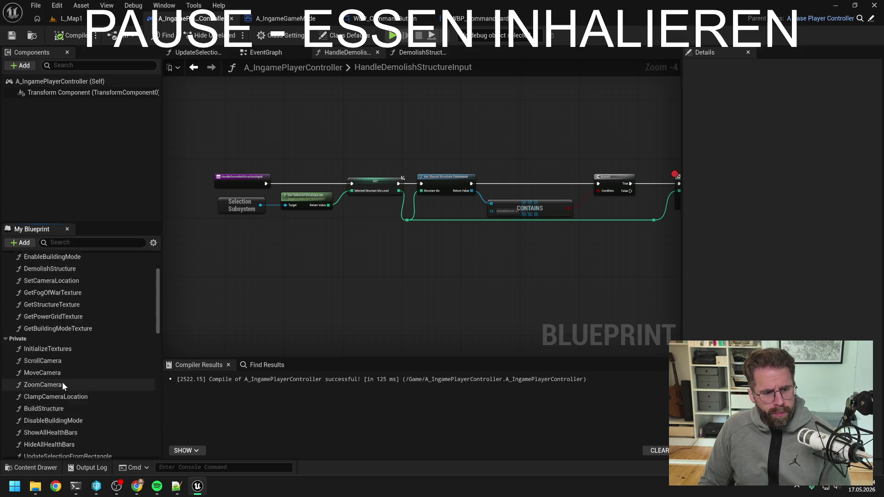
scroll(64, 382, "down", 4)
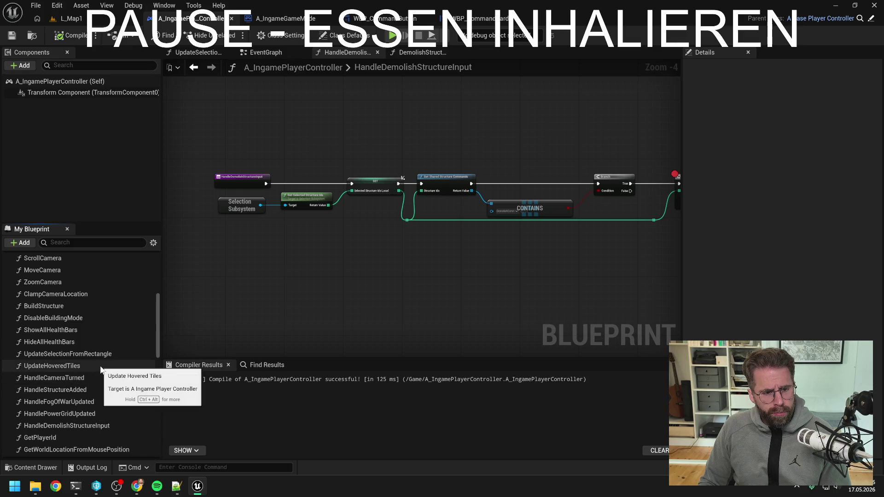
left_click(81, 390)
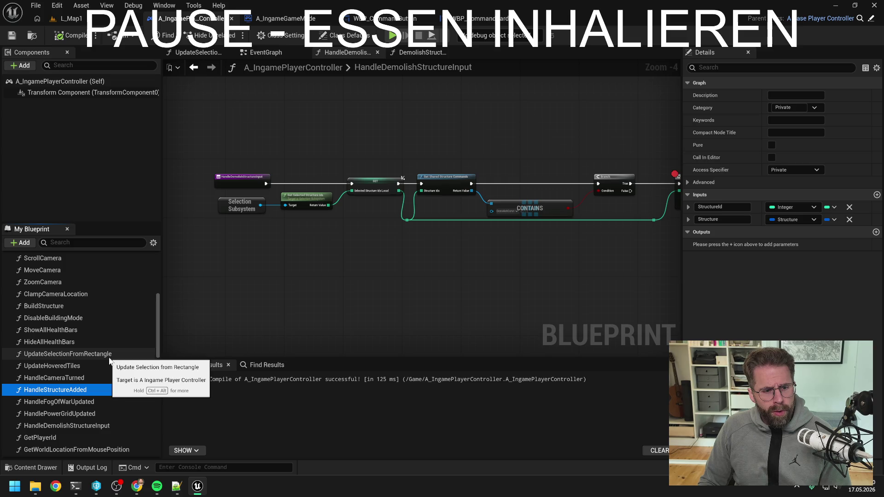
left_click(95, 427)
left_click(96, 427)
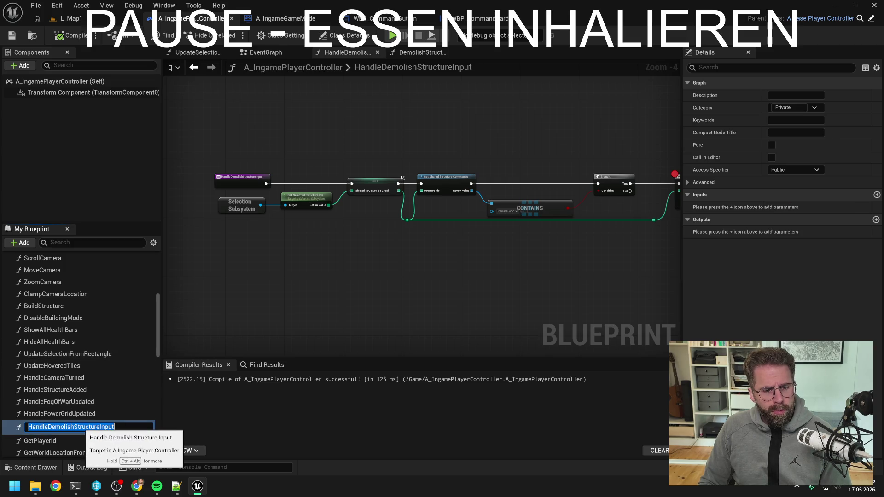
key("Home")
key("Delete")
key("Delete")
key("Delete")
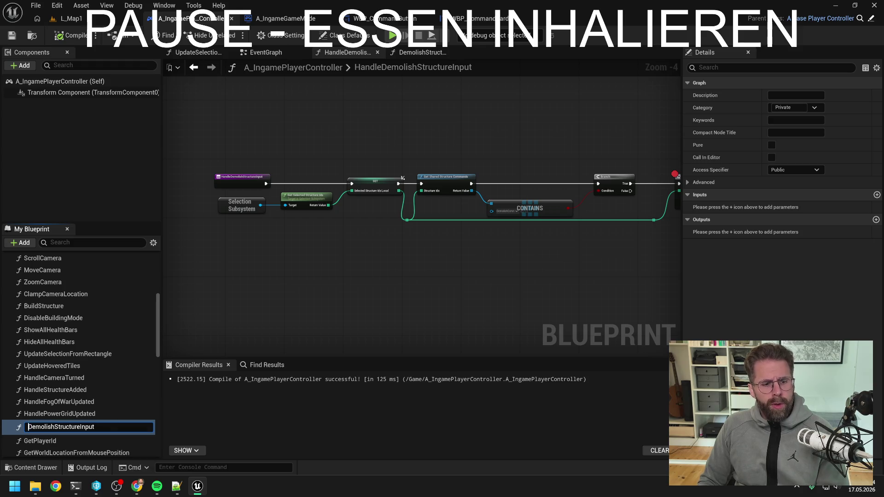
left_click_drag(96, 426, 54, 426)
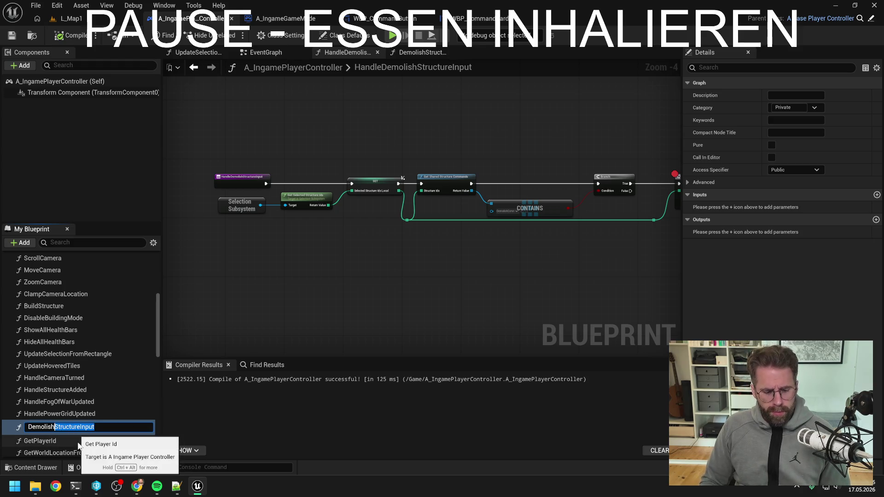
type("SelectedStr")
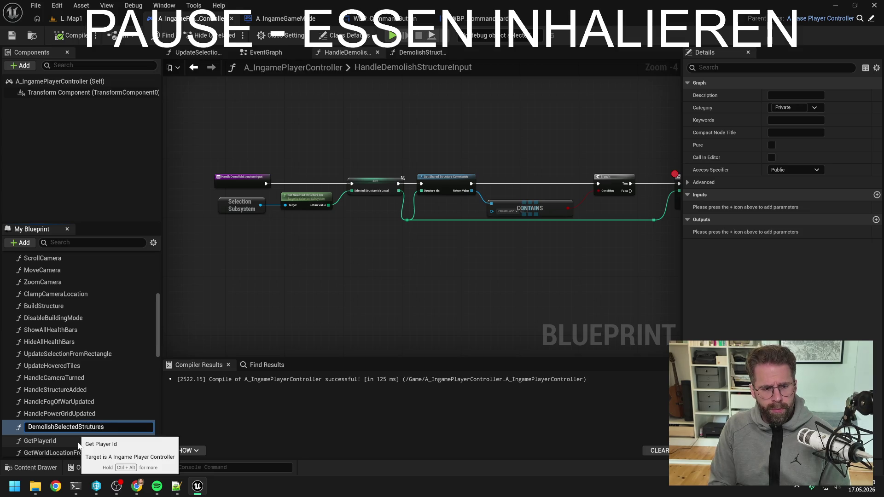
key("Return")
left_click(92, 427)
left_click(92, 427)
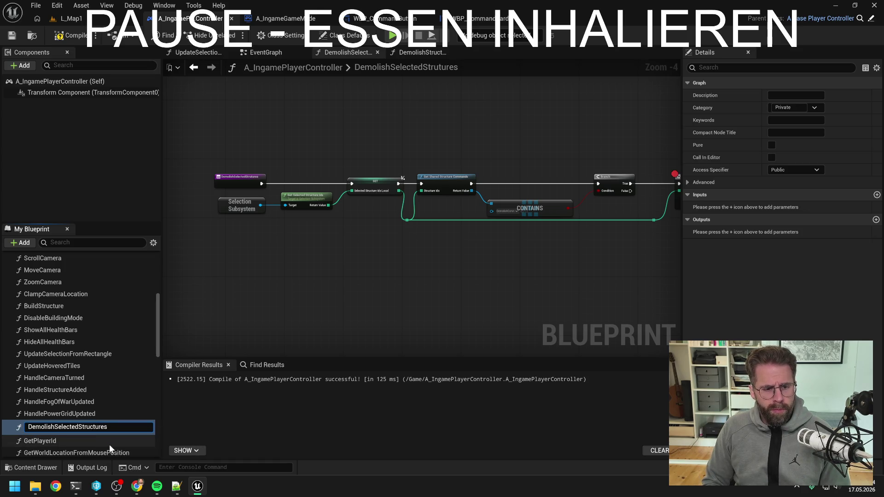
key("Return")
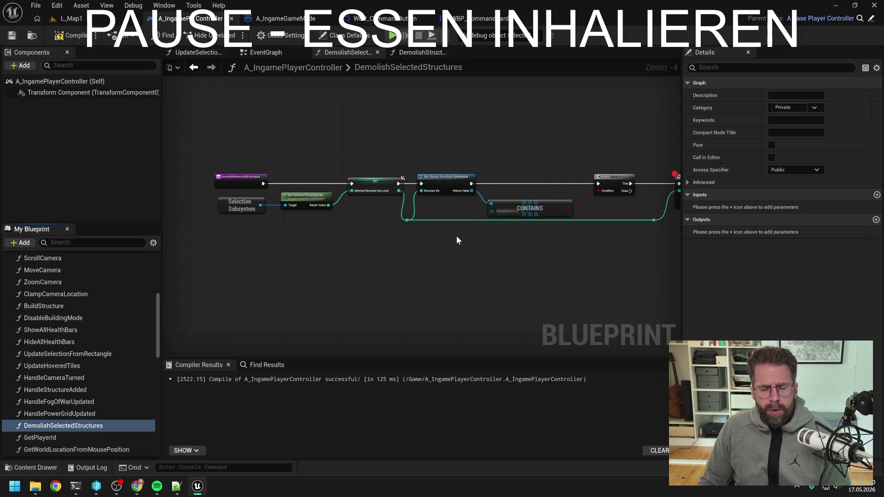
left_click(456, 248)
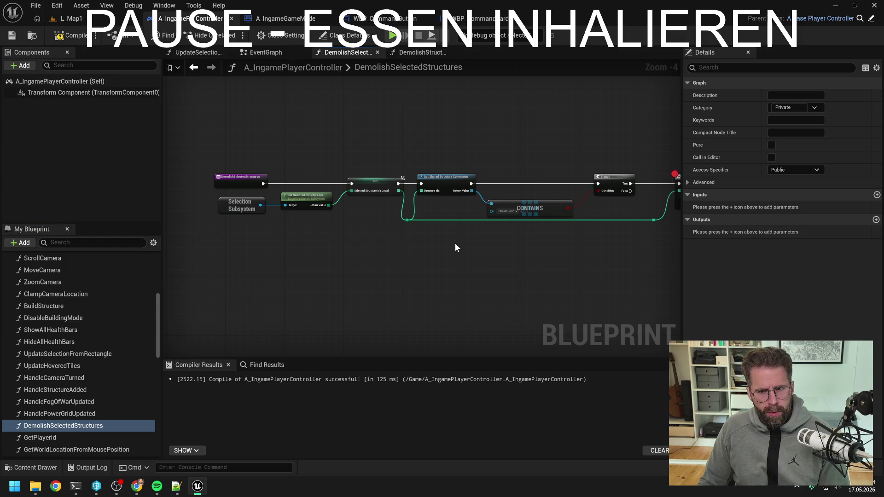
key("ctrl+z")
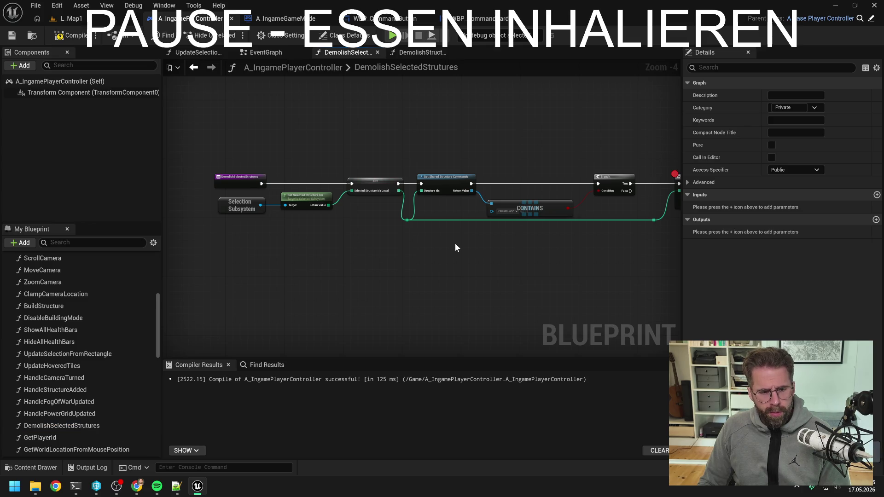
key("ctrl+z")
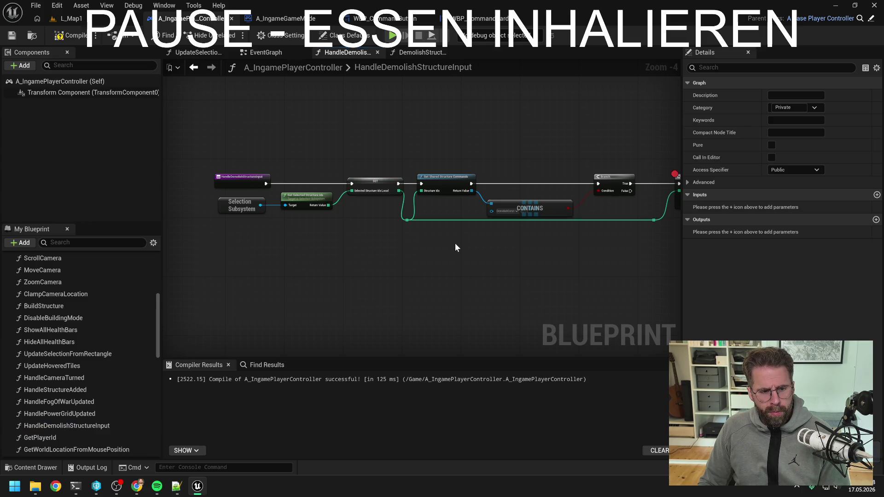
- Rename DemolishStructure to DemolishSelectedStructures, place a call, remove its StructureId input, and save
scroll(147, 307, "up", 5)
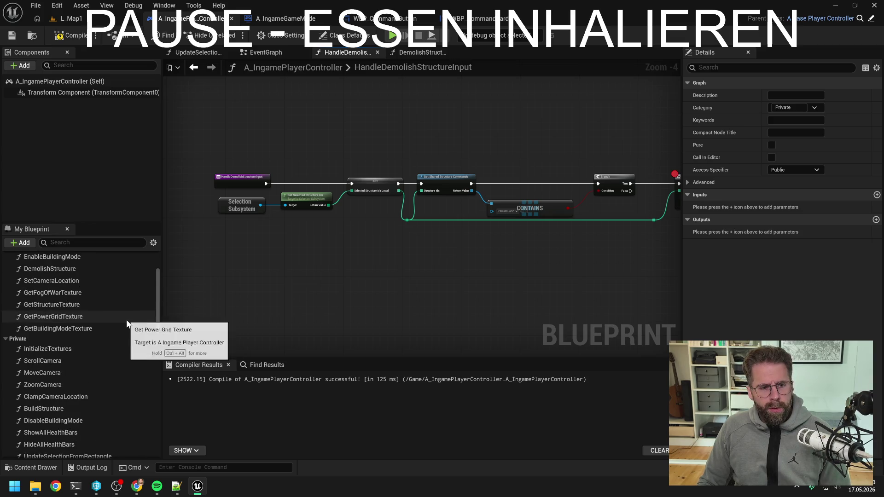
left_click(74, 328)
key("F2")
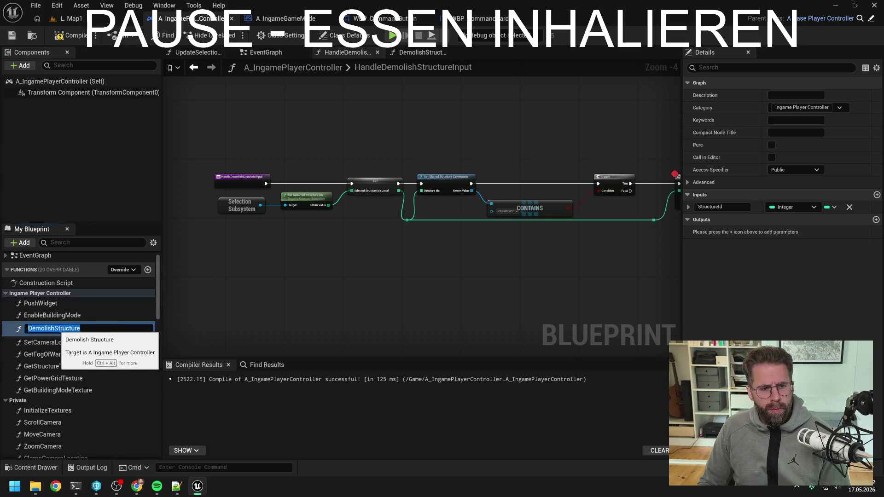
type("DemolishSelectedStruc")
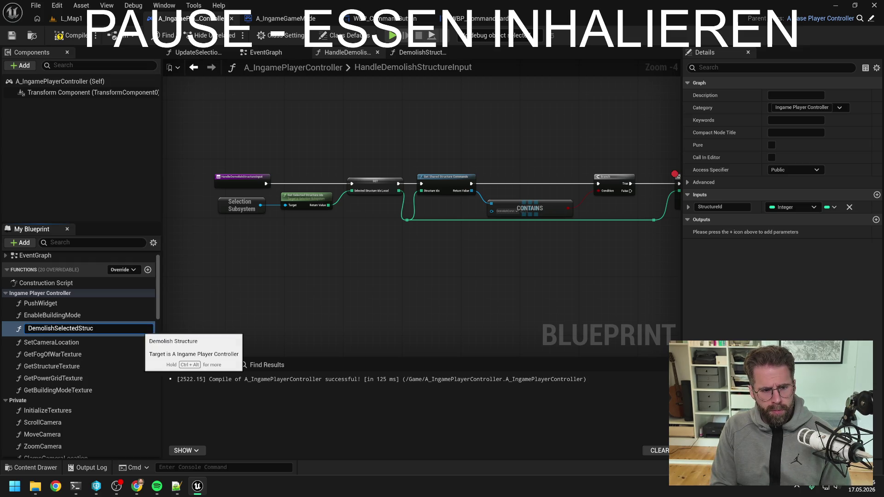
type("tures")
key("Return")
mouse_move(125, 328)
left_mouse_down()
mouse_move(492, 289)
mouse_move(472, 274)
left_mouse_up()
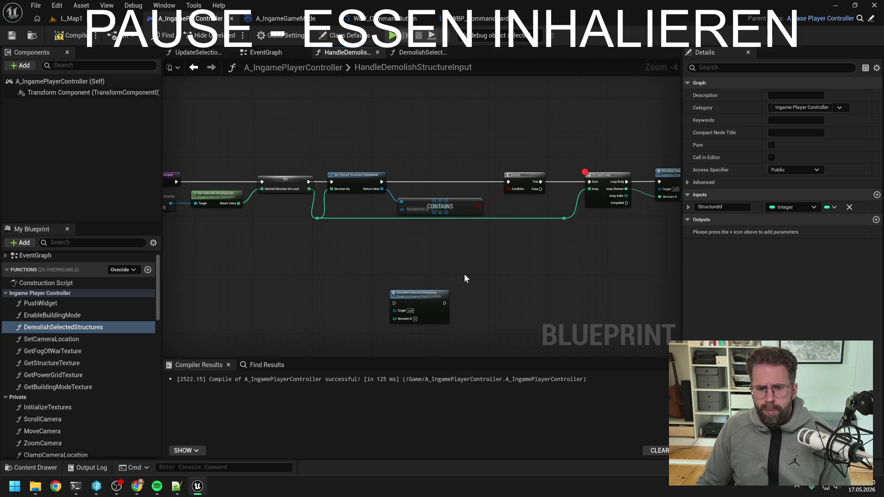
left_click(423, 294)
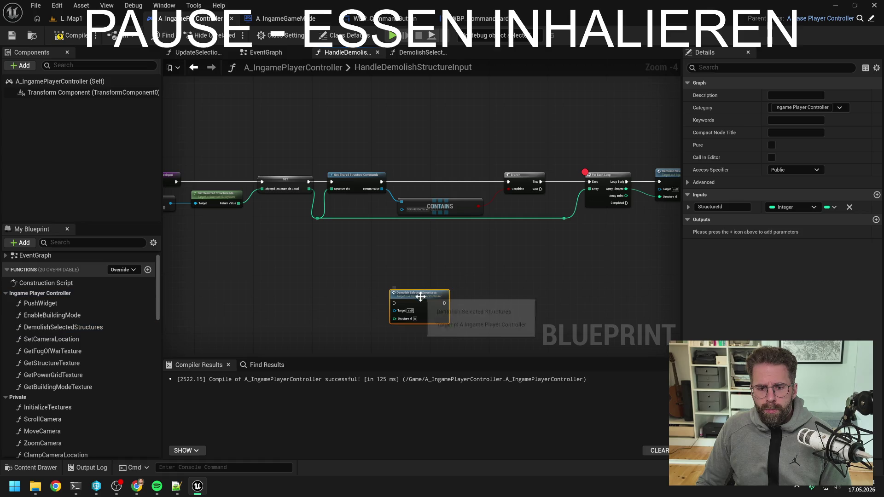
left_click(849, 208)
key("ctrl+s")
- Wire Return Value straight to Structure Ids and delete the SET, reroute and SelectedStructureIdsLocal variable
mouse_move(503, 280)
left_mouse_down()
mouse_move(443, 281)
mouse_move(463, 278)
mouse_move(459, 269)
mouse_move(426, 264)
left_mouse_up()
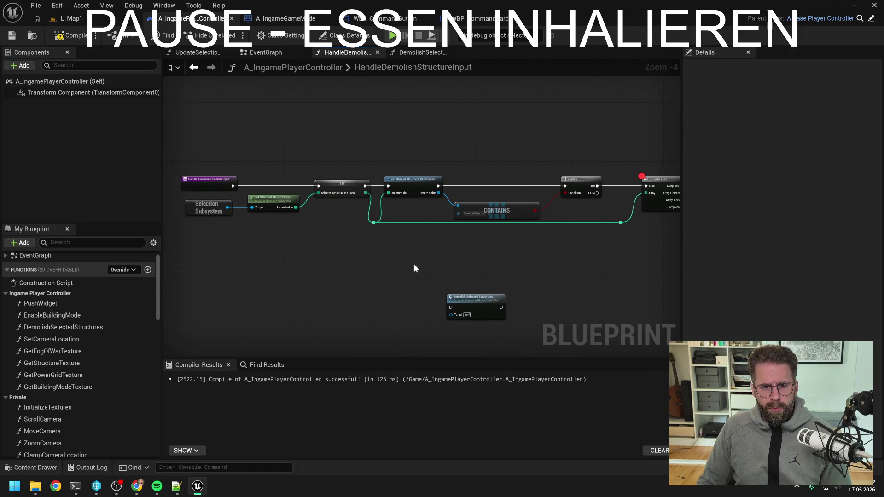
left_click_drag(294, 208, 388, 193)
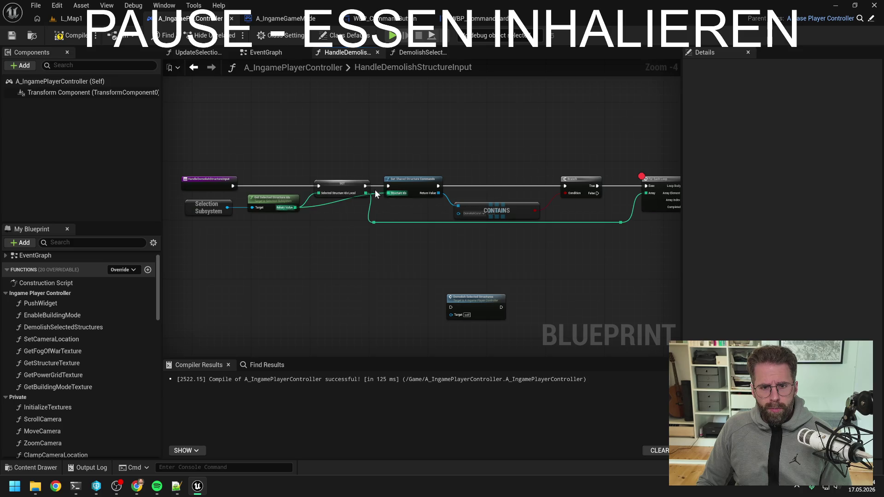
left_click(353, 185)
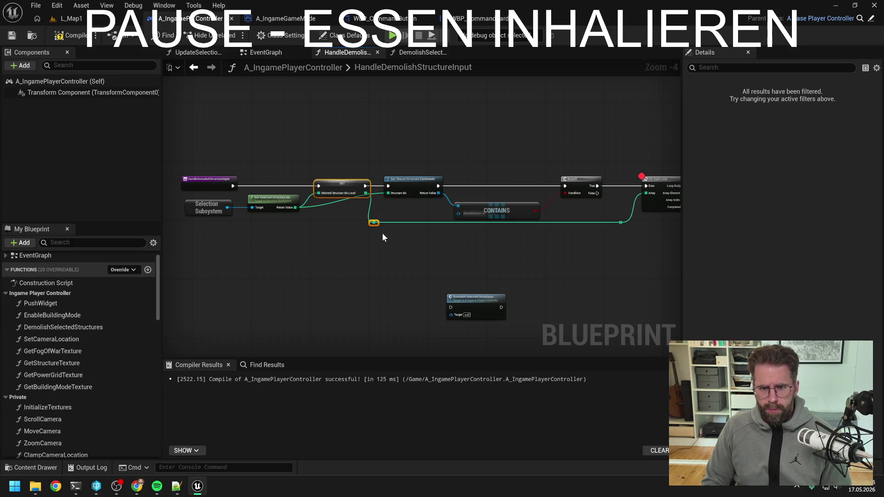
key("Delete")
scroll(82, 394, "down", 15)
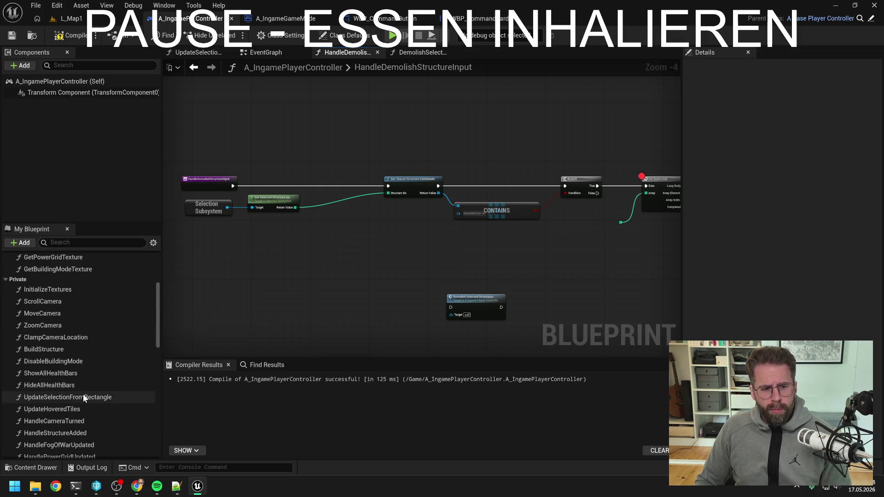
left_click(67, 453)
key("Delete")
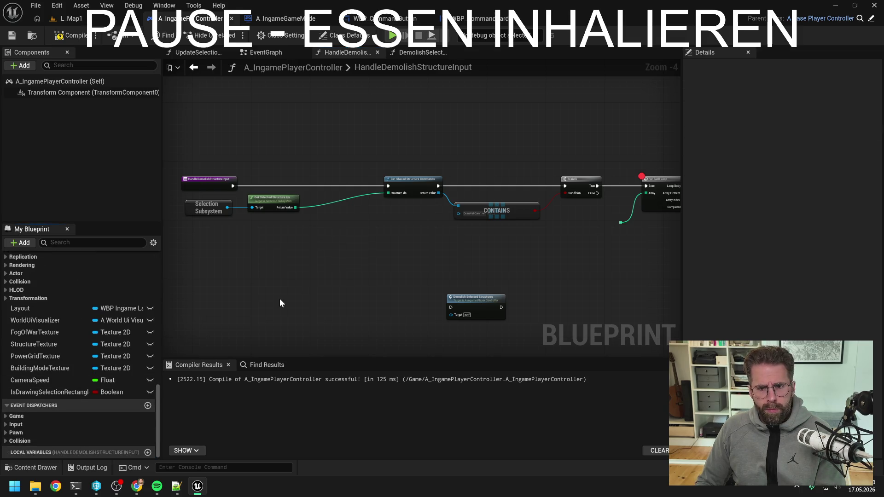
- Move the Demolish Selected Structures call between Branch and For Each Loop and open its graph
left_click_drag(308, 167, 527, 227)
left_click(435, 260)
mouse_move(408, 307)
left_mouse_down()
mouse_move(538, 195)
mouse_move(529, 189)
mouse_move(610, 206)
mouse_move(612, 216)
left_mouse_up()
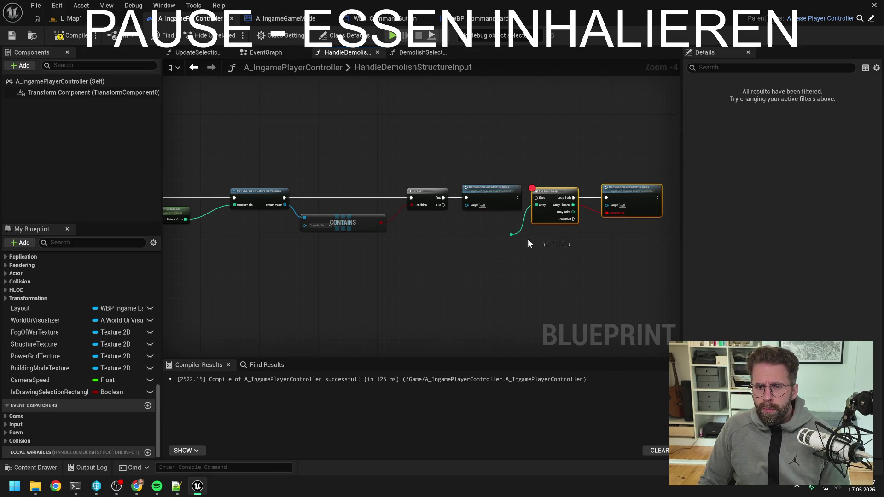
double_click(494, 193)
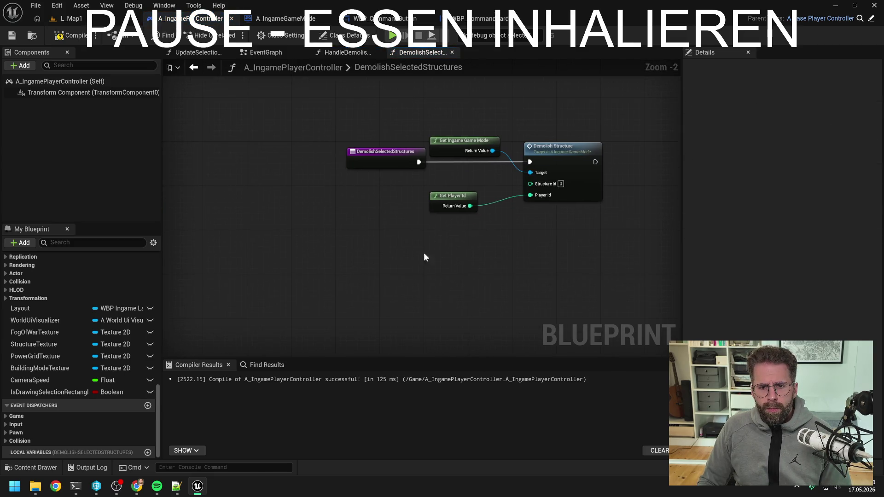
- Bring the loop, demolish call, Selection Subsystem and Get Selected Structure Ids nodes into DemolishSelectedStructures
key("ctrl+v")
left_click(319, 255)
right_click(320, 252)
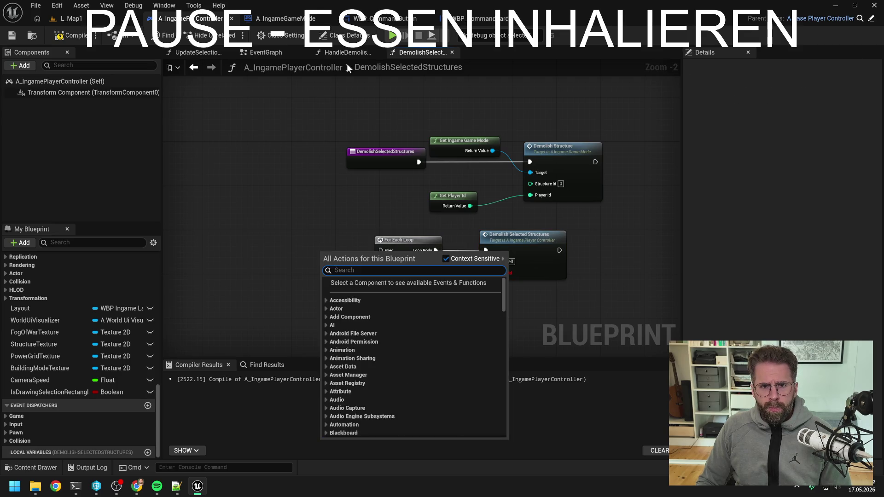
left_click(349, 52)
left_click_drag(346, 227, 279, 203)
key("ctrl+c")
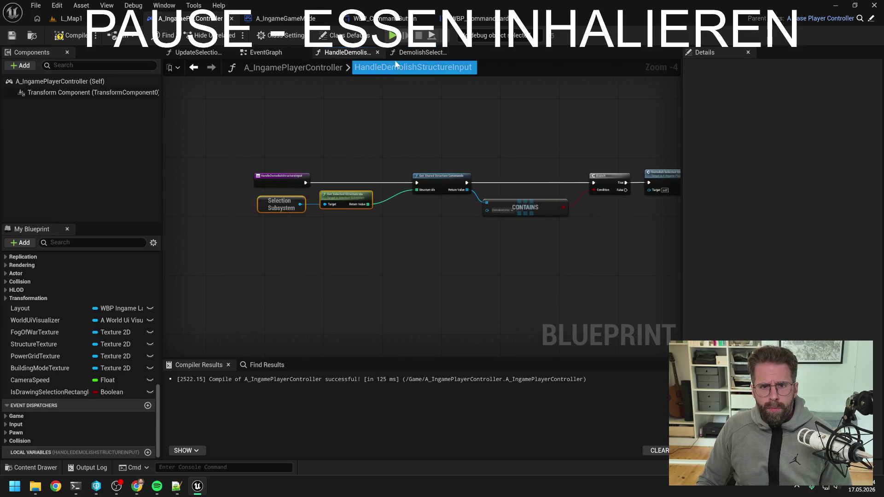
left_click(417, 52)
key("ctrl+v")
left_click_drag(345, 234, 284, 191)
left_click(367, 203)
- Promote the selected structure ids to a local variable named SelectedStructureIdsLocal
left_click_drag(345, 205, 380, 193)
left_click(433, 253)
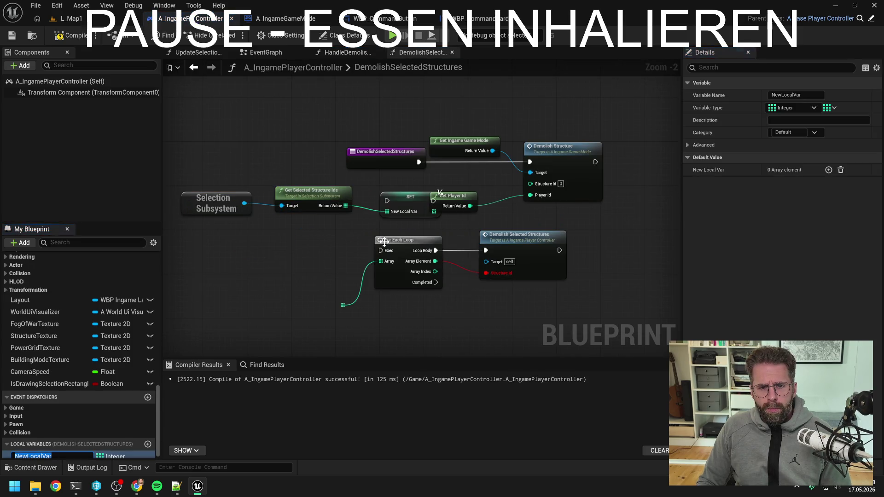
type("Selecte")
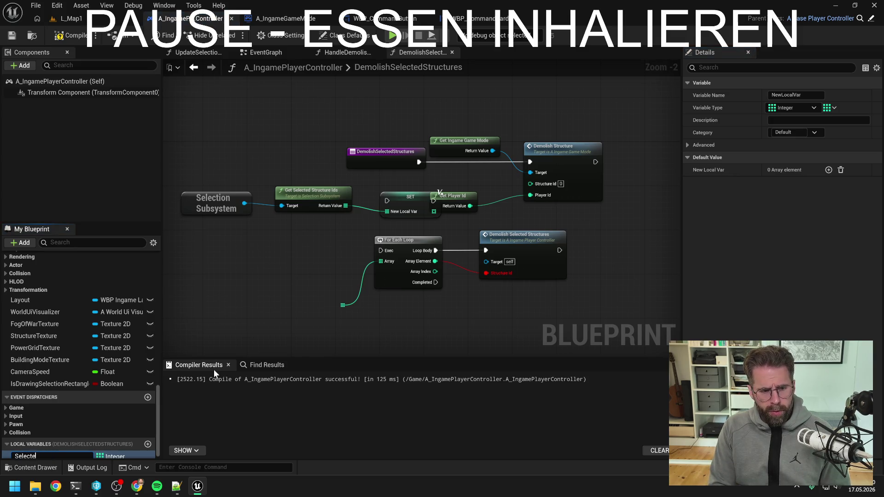
key("BackSpace")
key("BackSpace")
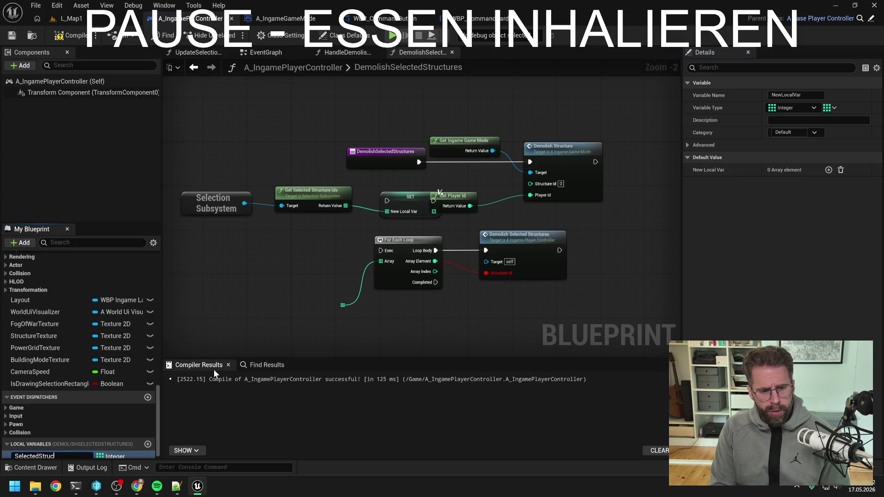
type("tureIdsLocal")
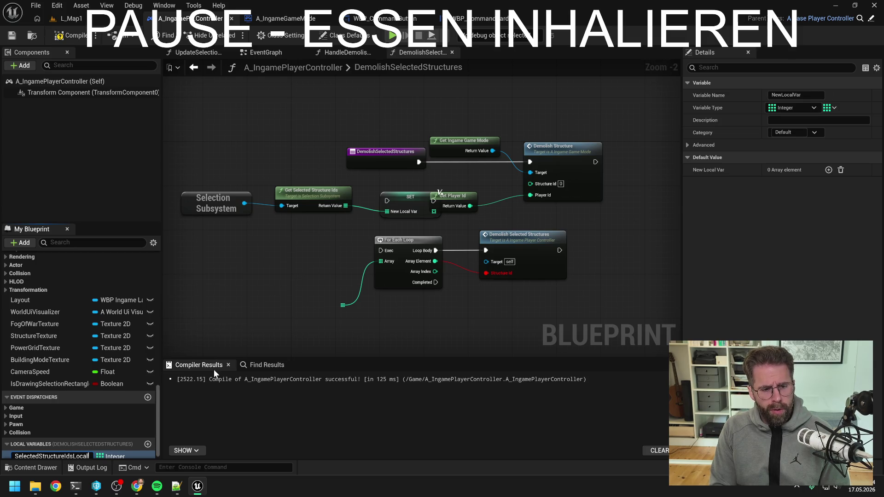
key("Return")
- Rearrange the entry, Selection Subsystem and demolish nodes into a tidy layout
mouse_move(444, 190)
left_mouse_down()
mouse_move(272, 194)
mouse_move(423, 228)
mouse_move(445, 205)
left_mouse_up()
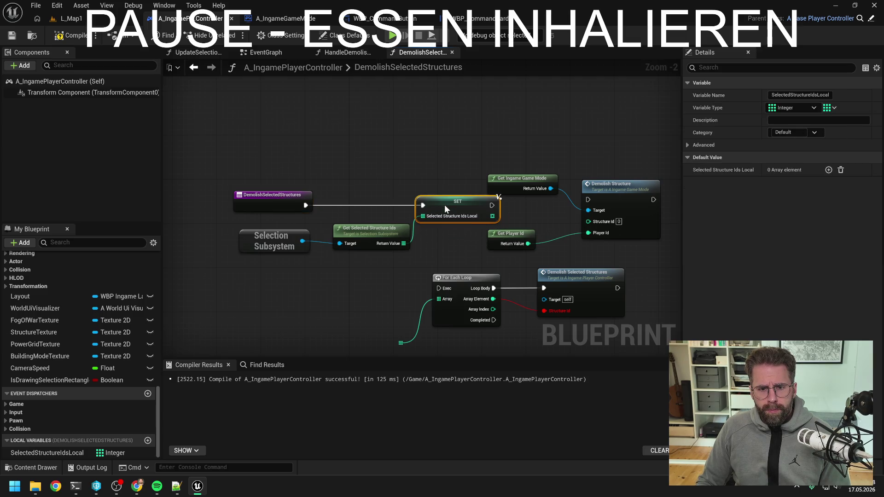
mouse_move(292, 232)
left_mouse_down()
mouse_move(371, 252)
mouse_move(267, 216)
left_mouse_up()
left_click_drag(372, 234, 361, 222)
scroll(361, 223, "down", 2)
left_click_drag(547, 258, 432, 184)
mouse_move(414, 216)
left_mouse_down()
mouse_move(523, 222)
mouse_move(441, 223)
left_mouse_up()
left_click(523, 222)
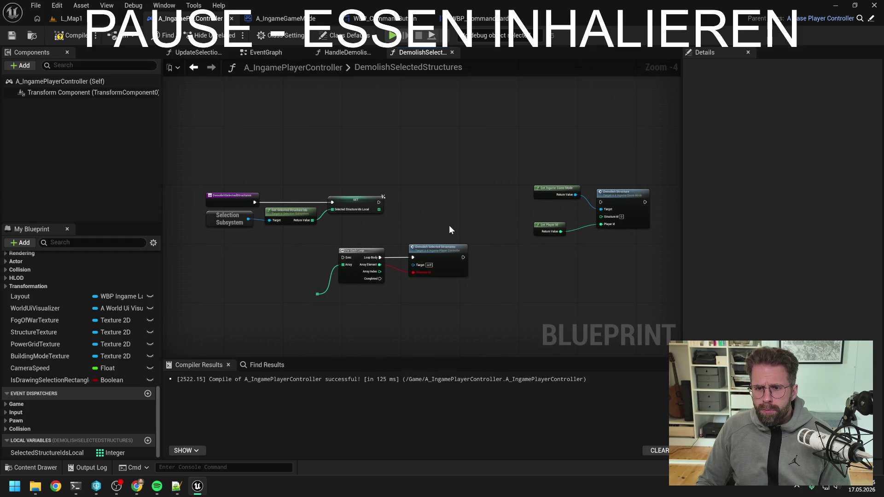
- Loop over the stored ids calling Demolish Structure per Array Element, drop the recursive call, and compile
left_click_drag(379, 203, 342, 257)
mouse_move(378, 209)
left_mouse_down()
mouse_move(342, 264)
mouse_move(435, 207)
mouse_move(427, 200)
mouse_move(600, 202)
left_mouse_up()
left_click(454, 260)
key("Delete")
left_click(452, 218)
left_click_drag(441, 210, 600, 217)
left_click_drag(530, 174, 653, 239)
mouse_move(630, 207)
left_mouse_down()
mouse_move(559, 210)
mouse_move(561, 203)
left_mouse_up()
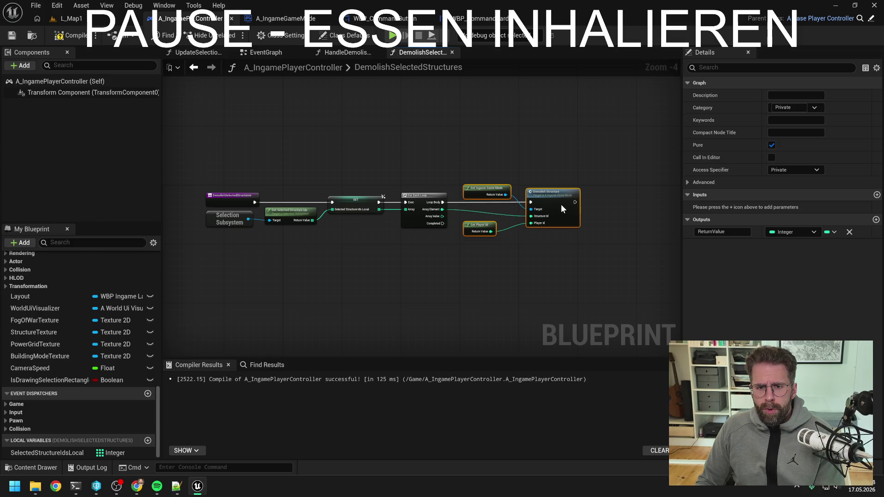
left_click(551, 256)
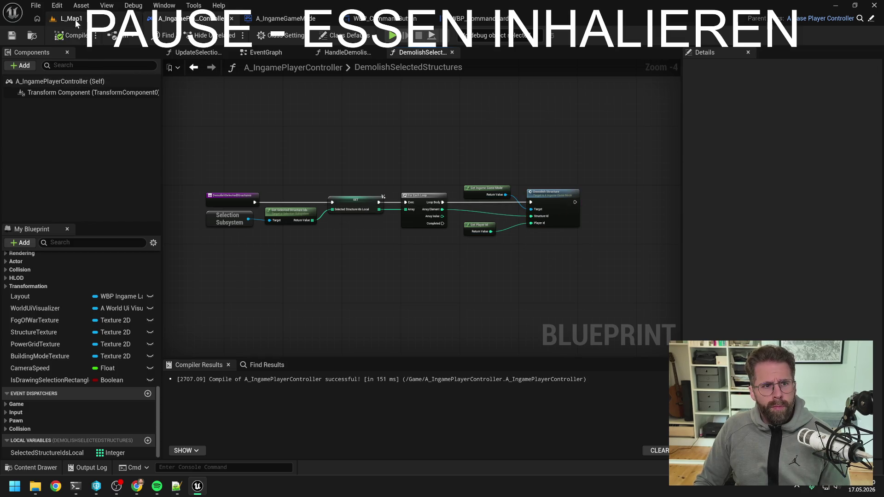
- In WBP_CommandCard, connect the Branch True output directly to the Demolish Selected Structures call
left_click(75, 20)
left_click(476, 18)
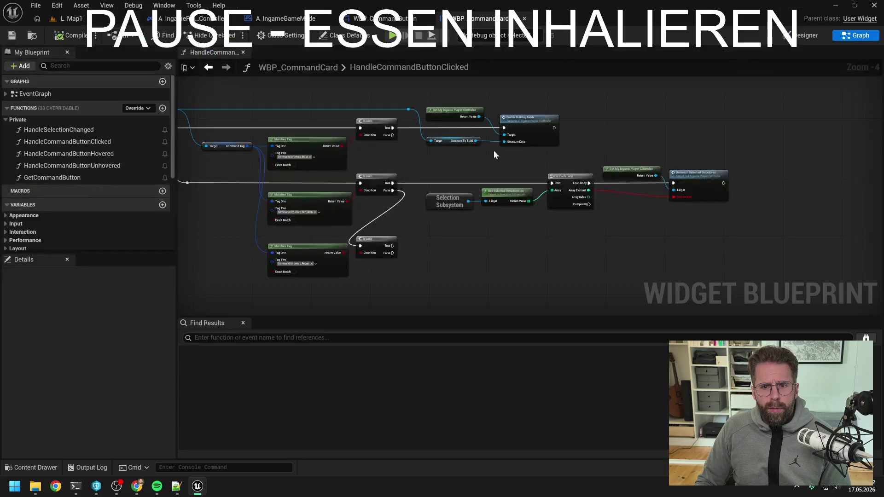
mouse_move(392, 183)
left_mouse_down()
mouse_move(660, 189)
mouse_move(673, 182)
left_mouse_up()
- Delete the three loop nodes, move the demolish nodes beside the branch, and play L_Map1
left_click_drag(436, 171, 561, 212)
key("Delete")
left_click_drag(737, 207, 598, 165)
left_click_drag(698, 181, 520, 181)
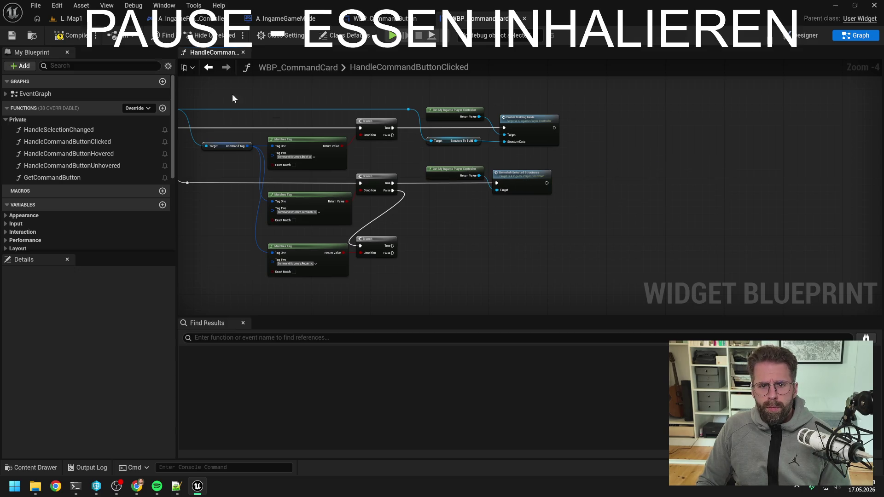
left_click(71, 18)
left_click(231, 35)
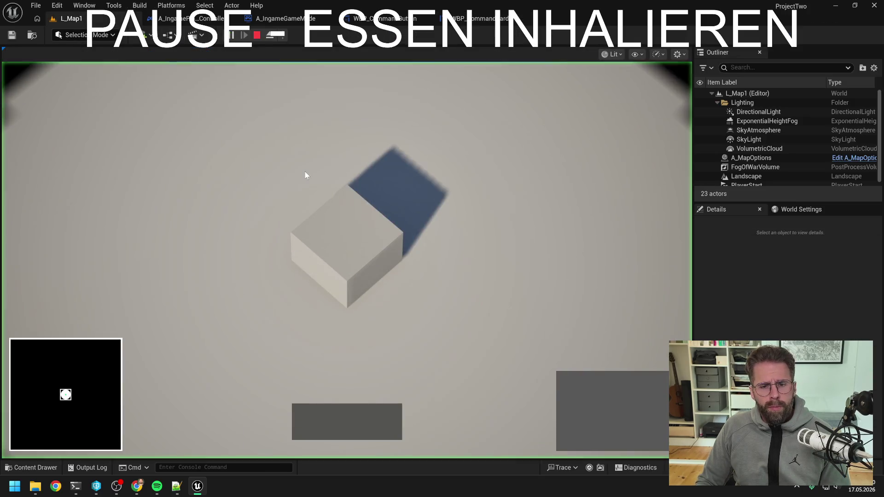
- Select the Main Hall, begin and cancel a Power Grid Generator placement, then reselect the hall
left_click(338, 240)
left_click(574, 396)
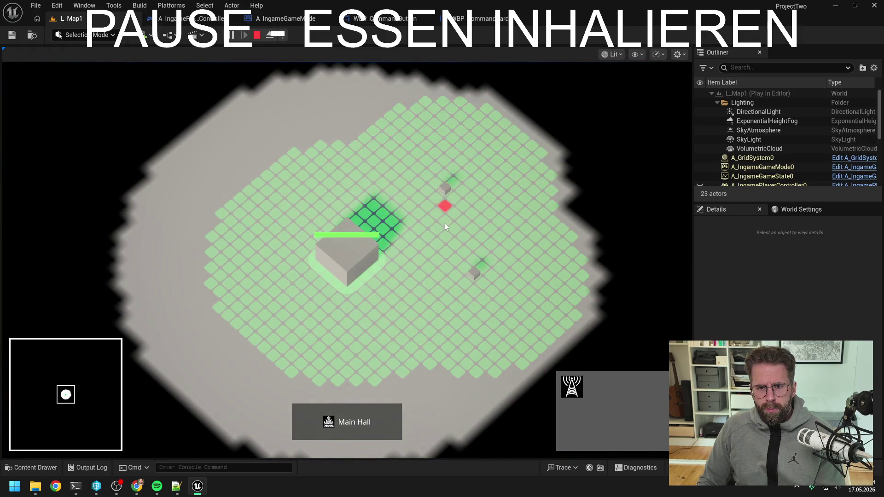
left_click(529, 302)
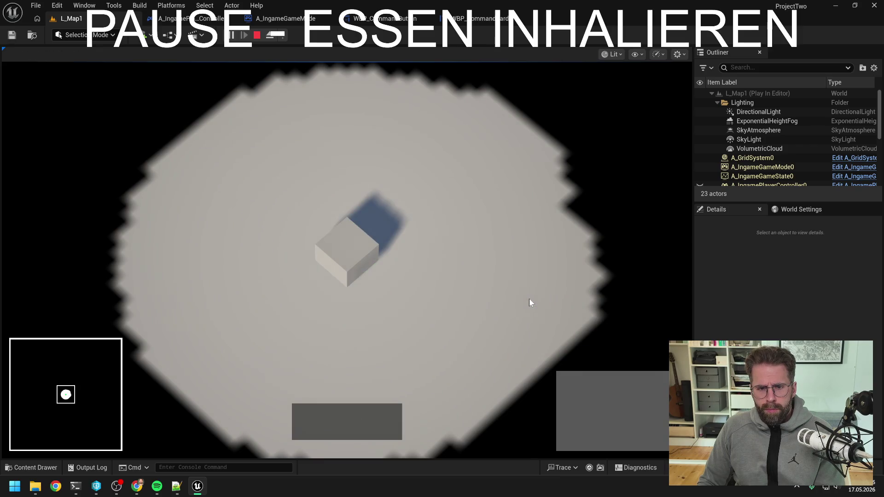
left_click(330, 252)
left_click(462, 220)
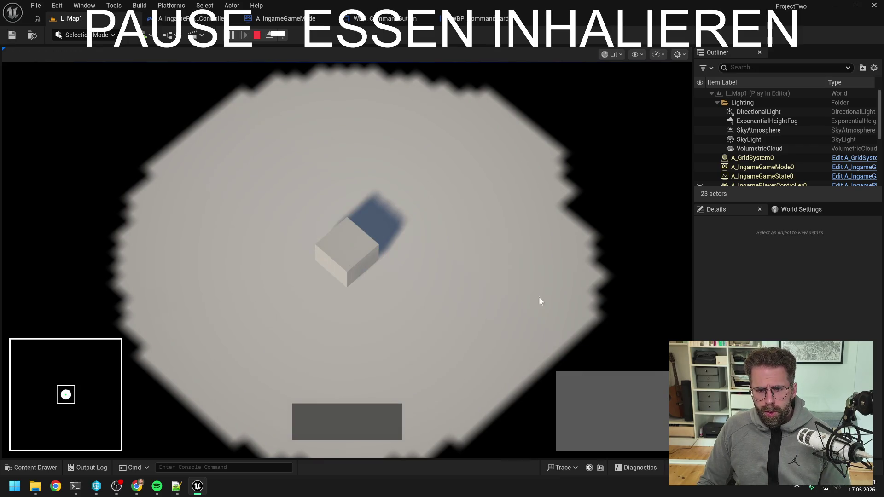
left_click(346, 252)
- Place five Power Grid Generators around the Main Hall, then box-select and demolish them
left_click(572, 386)
left_click(481, 243)
left_click(427, 188)
left_click(515, 176)
left_click(572, 268)
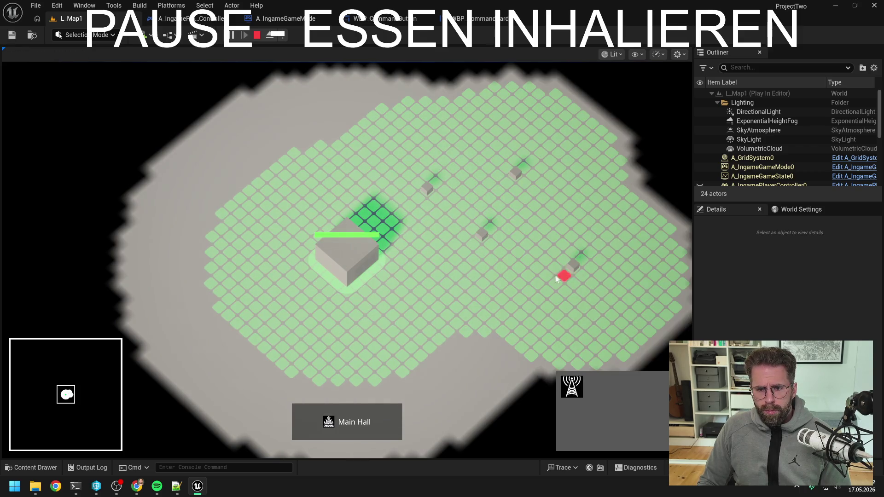
left_click(493, 315)
left_click_drag(416, 147, 620, 335)
key("Delete")
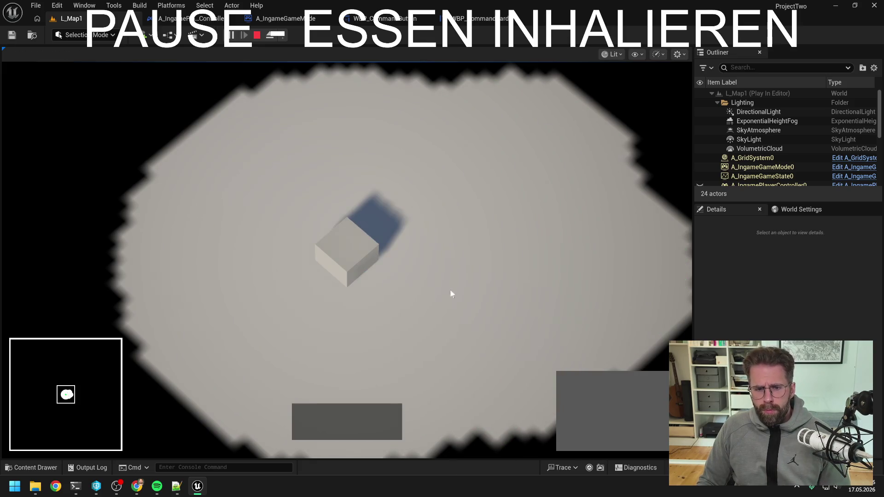
- Place three more generators, leave build placement, and box-select generators for demolition
left_click(572, 386)
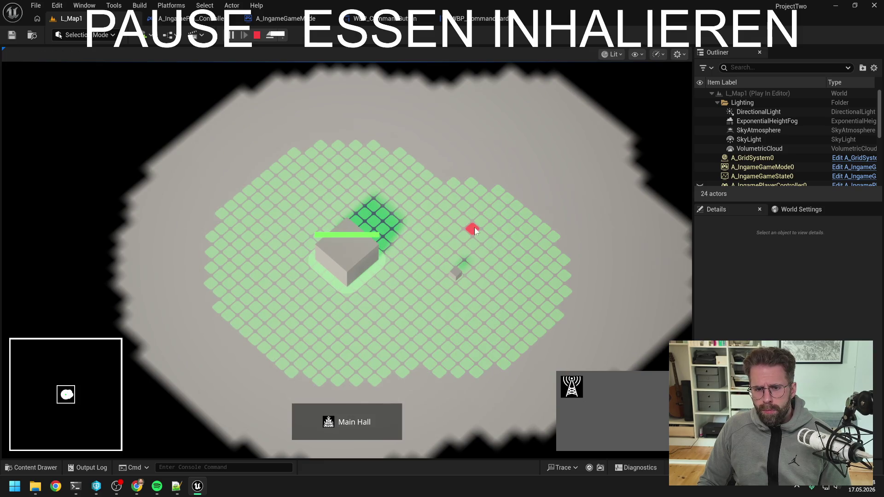
left_click(471, 183)
left_click(558, 228)
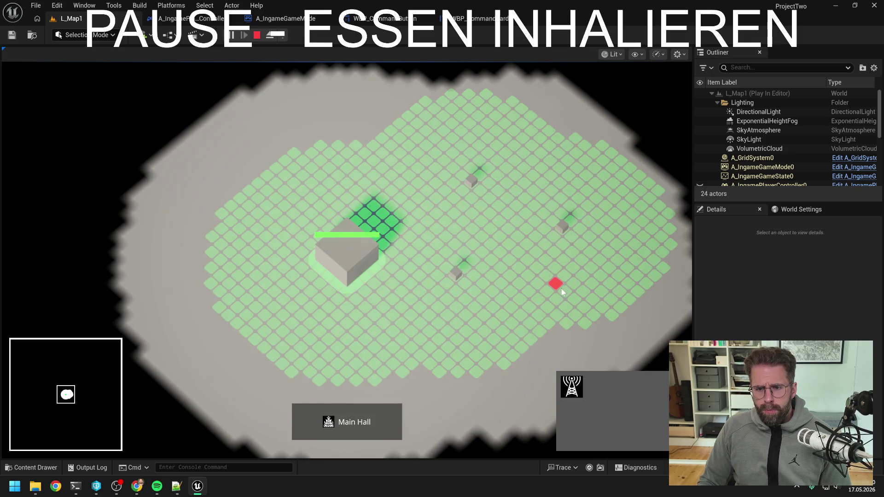
left_click(555, 314)
right_click(575, 312)
left_click_drag(446, 251, 565, 348)
left_click_drag(438, 183, 484, 312)
- Use H and Q to place a generator north of the Main Hall, then stop play with Esc
key("h")
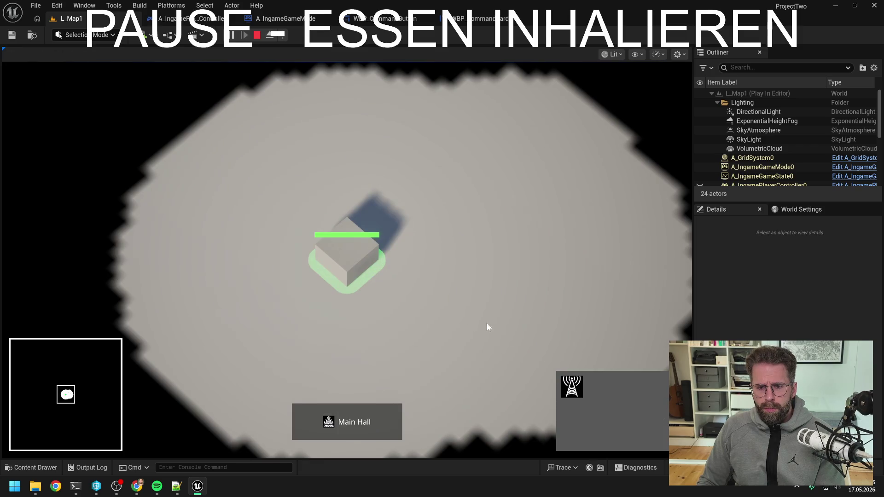
key("q")
left_click(419, 175)
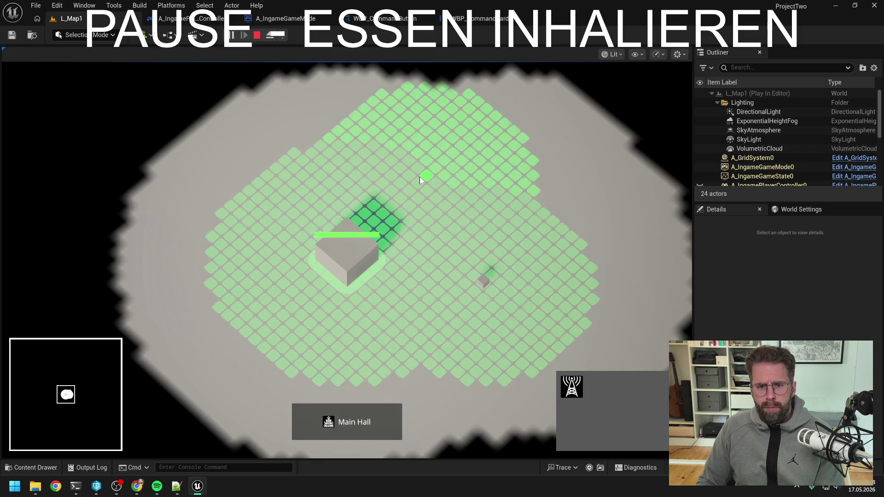
key("Escape")
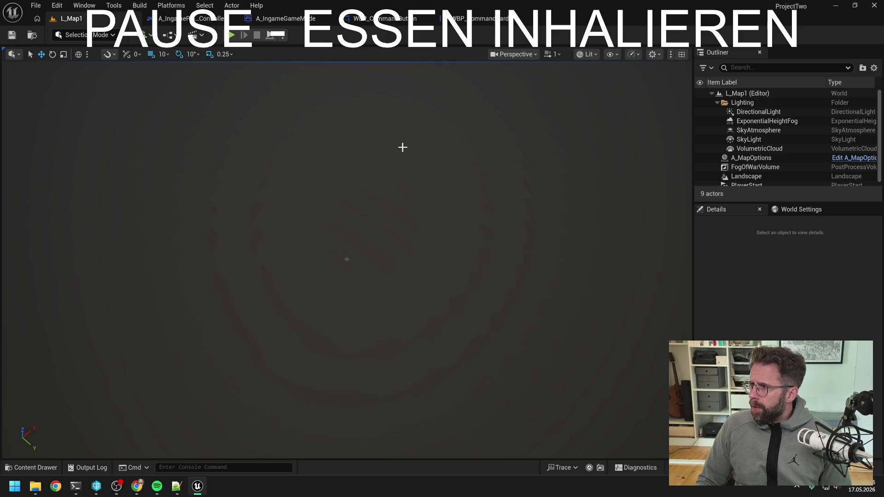
- Show the A_IngamePlayerController EventGraph and pan to its BeginPlay subsystem binding nodes
left_click(203, 19)
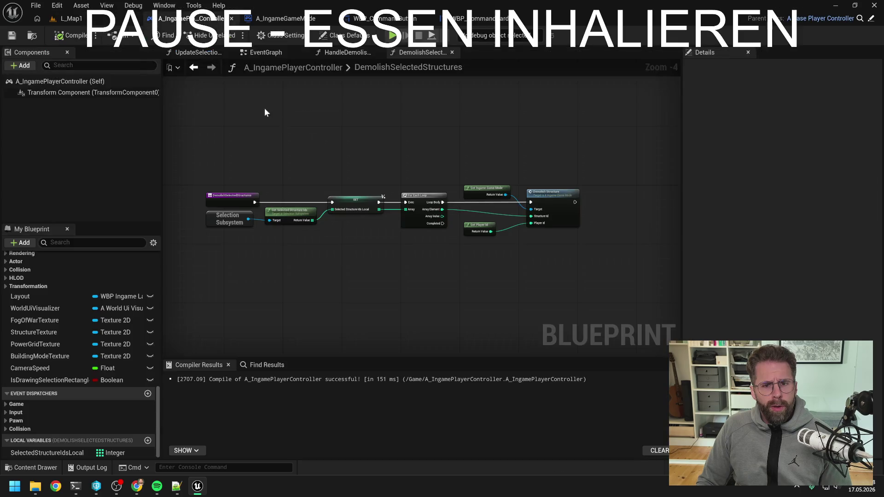
left_click(271, 52)
scroll(404, 145, "down", 4)
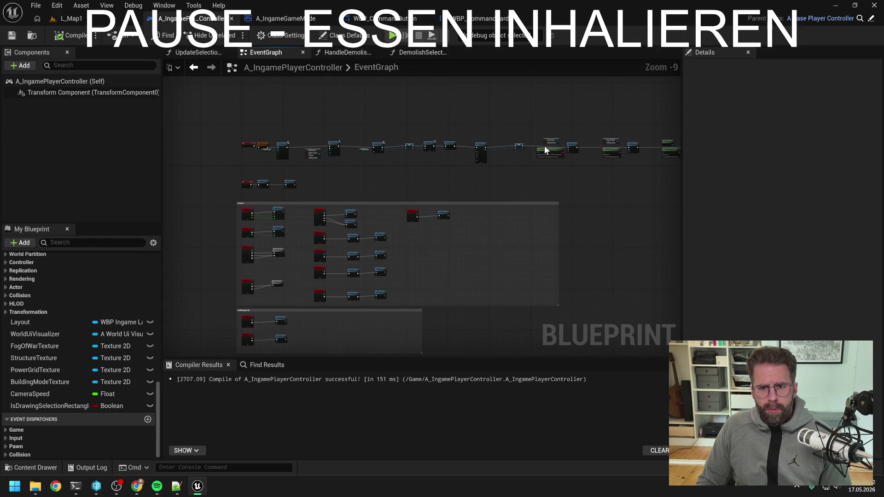
scroll(550, 144, "up", 2)
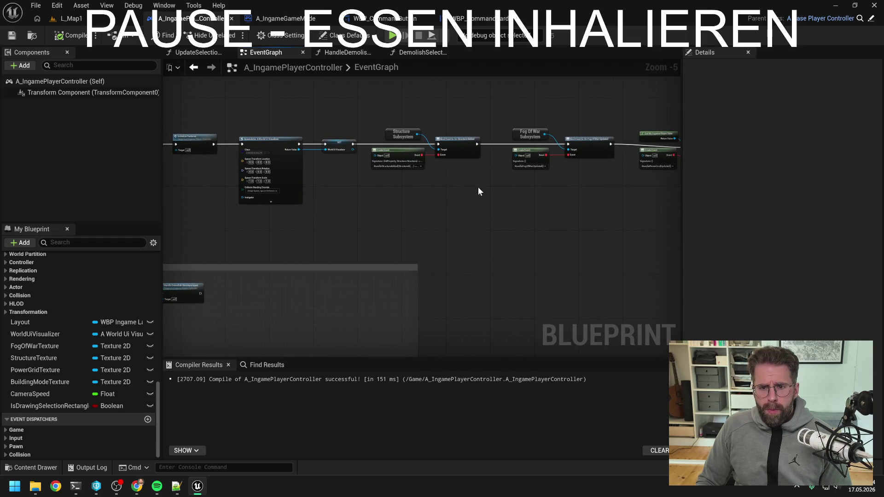
mouse_move(478, 187)
left_mouse_down()
mouse_move(395, 187)
mouse_move(405, 193)
left_mouse_up()
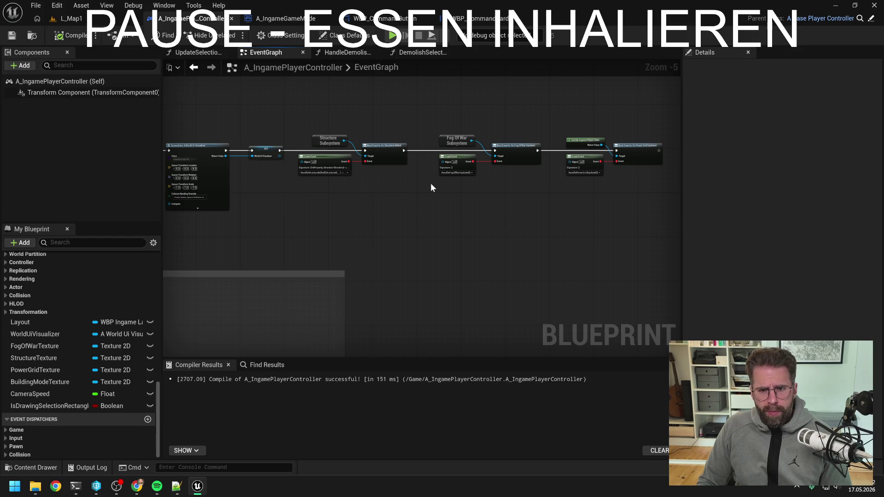
scroll(430, 186, "up", 1)
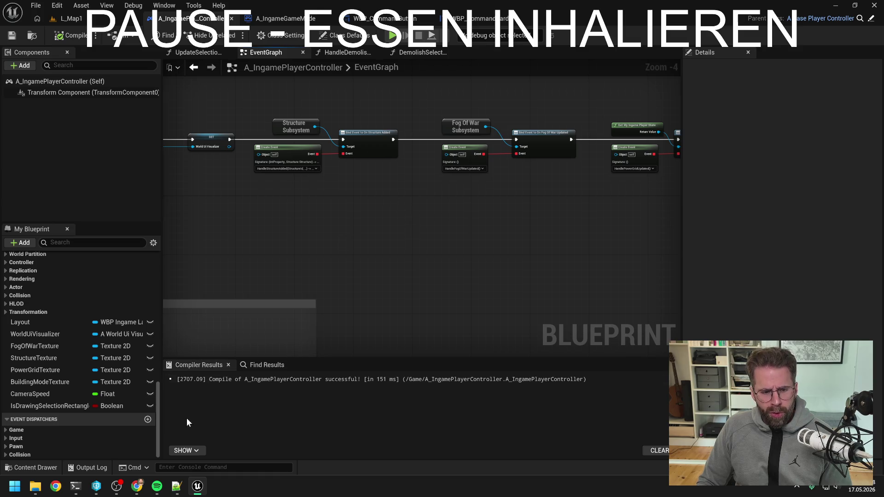
- Bring up the Claude Code terminal and delete the unfinished prompt draft
mouse_move(78, 492)
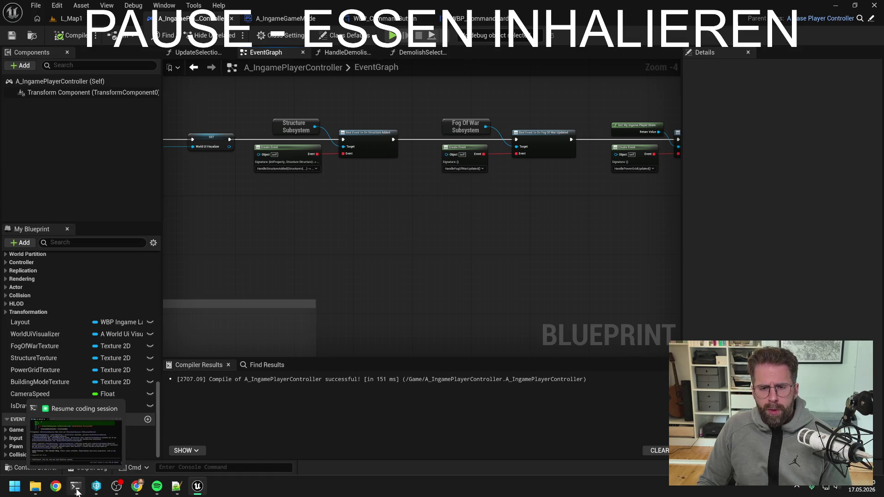
left_click(77, 490)
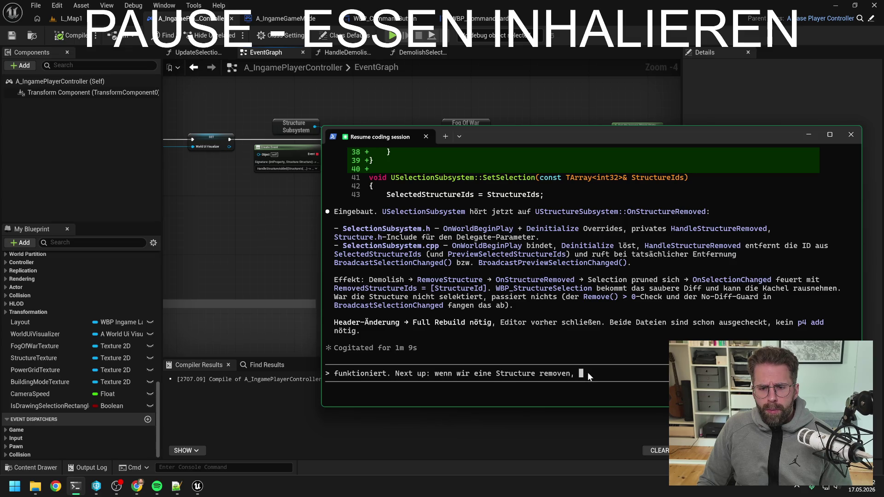
mouse_move(589, 371)
left_mouse_down()
mouse_move(332, 381)
mouse_move(309, 365)
left_mouse_up()
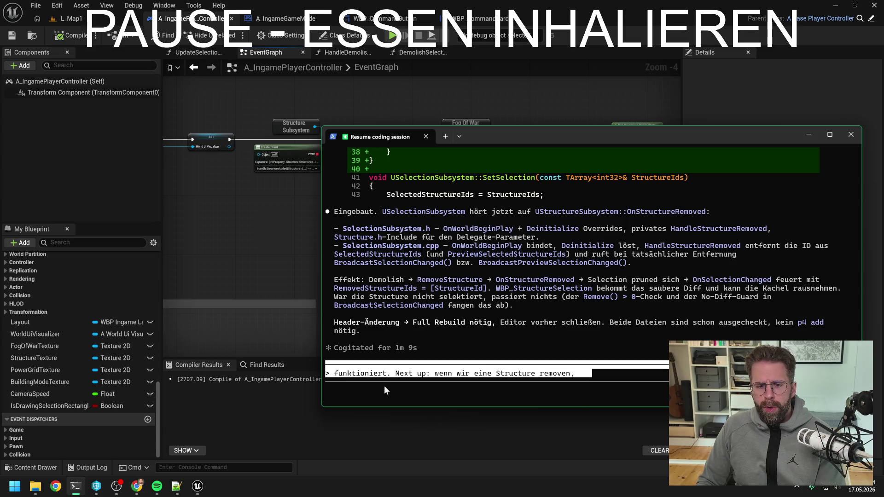
key("BackSpace")
key("BackSpace")
key("BackSpace")
key("BackSpace")
key("BackSpace")
key("BackSpace")
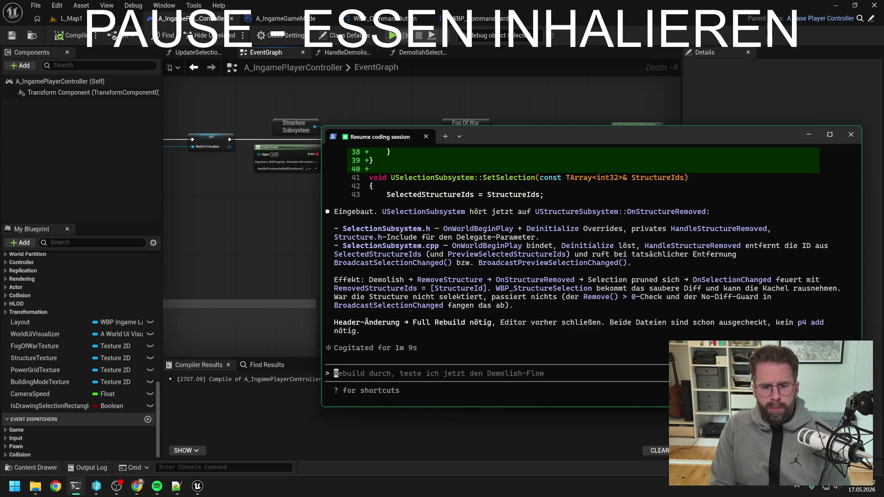
- Send the German question 'Reagieren StructureSubsystem und FogOfWarSubsystem bereits auf StructureRemoved…' about textures not updating
type("W")
key("BackSpace")
type("Reagieren StructureSubsystem und FogOfWarSubsystem bereits auf StructureRe")
key("BackSpace")
key("BackSpace")
key("BackSpace")
type("reRemov")
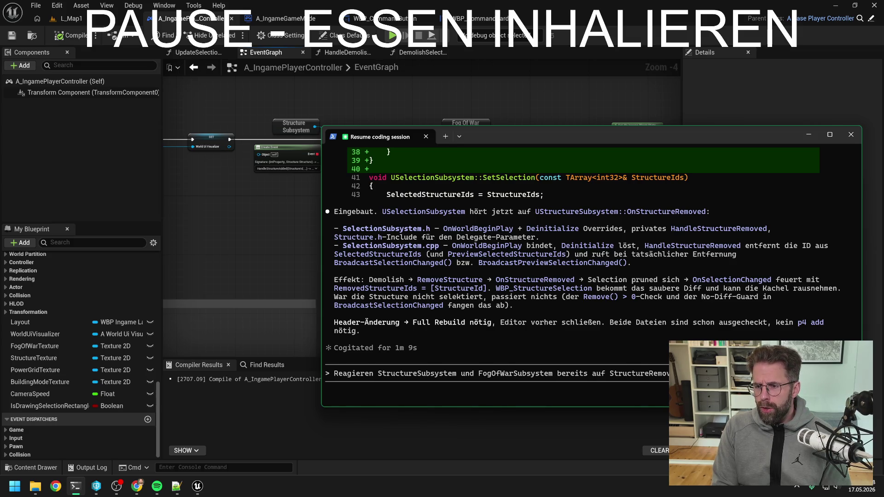
type("Textures in dem Moment noch nicht")
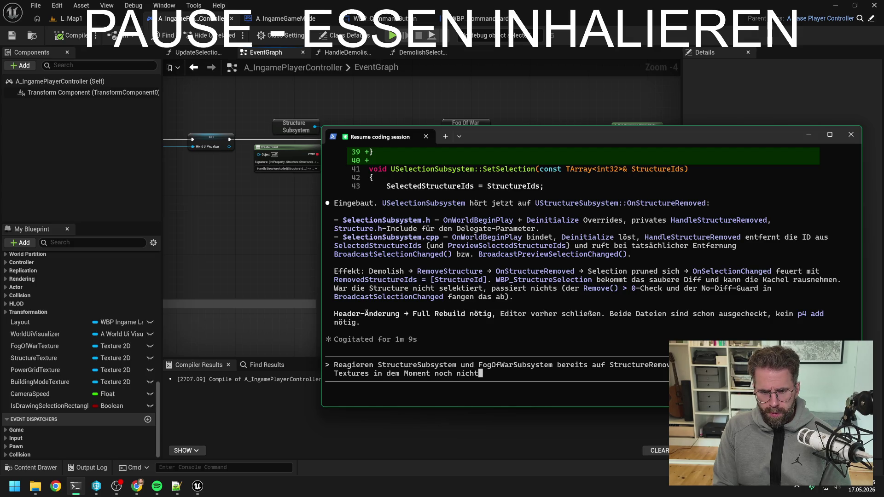
key("Return")
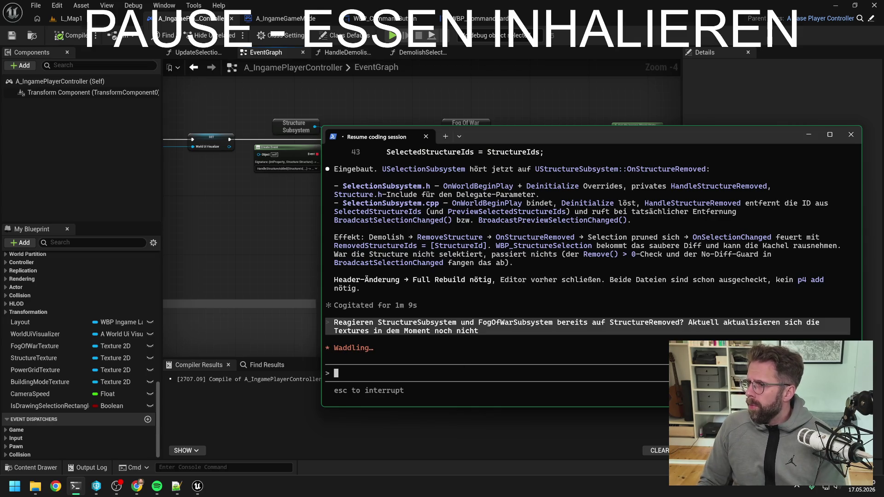
key("alt+Tab")
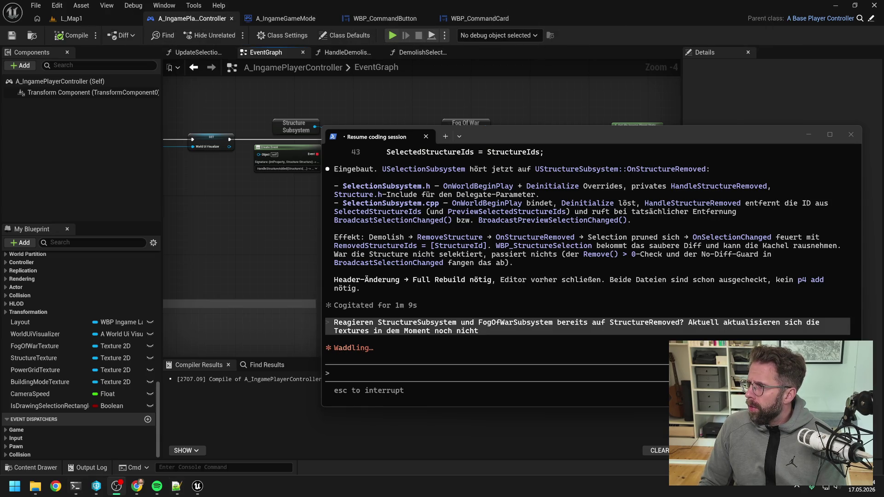
- Read through Claude's reply confirming FogOfWarSubsystem lacks a StructureRemoved handler and proposing one
key("alt+Tab")
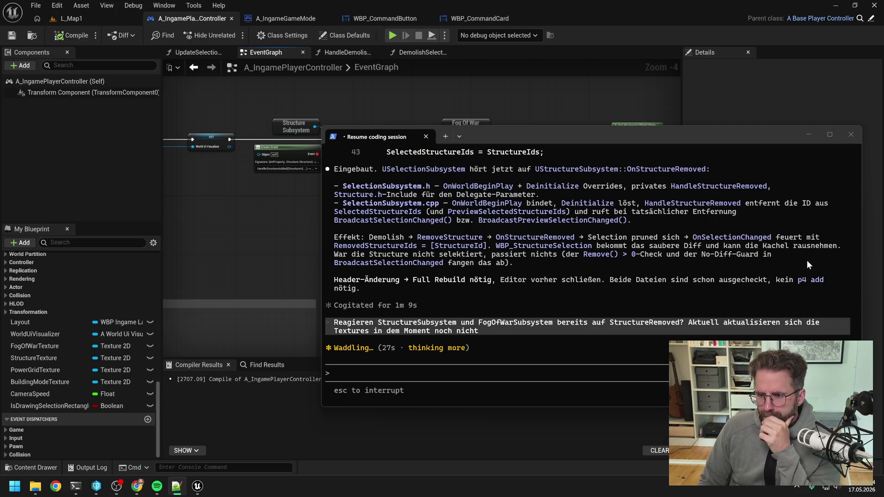
mouse_move(857, 331)
left_mouse_down()
mouse_move(856, 151)
mouse_move(846, 195)
mouse_move(857, 401)
left_mouse_up()
left_click(137, 486)
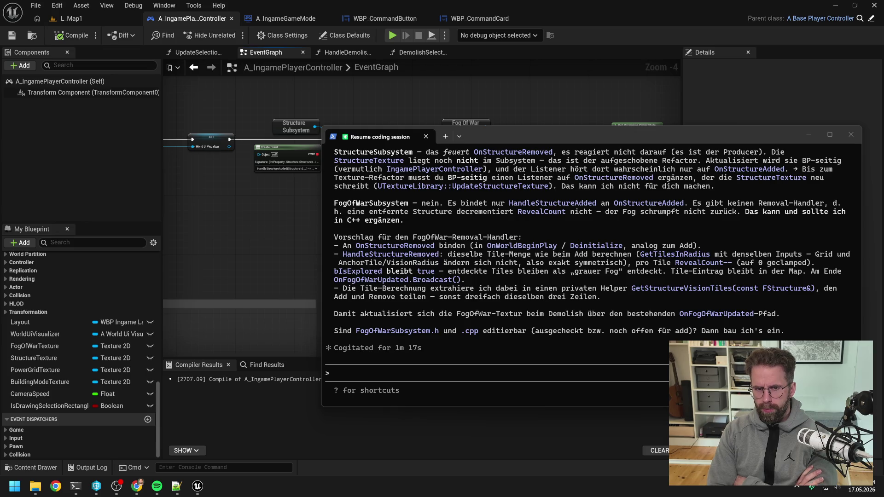
scroll(631, 233, "up", 5)
scroll(614, 256, "down", 1)
scroll(612, 259, "down", 1)
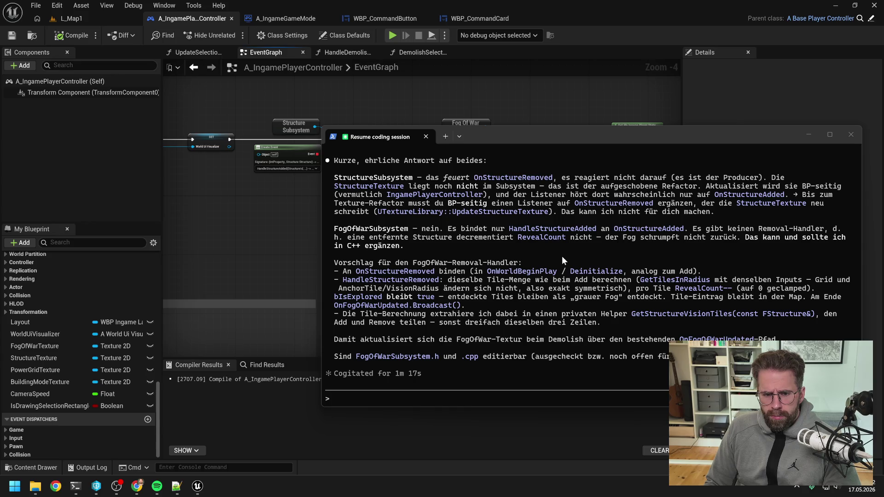
key("alt+Tab")
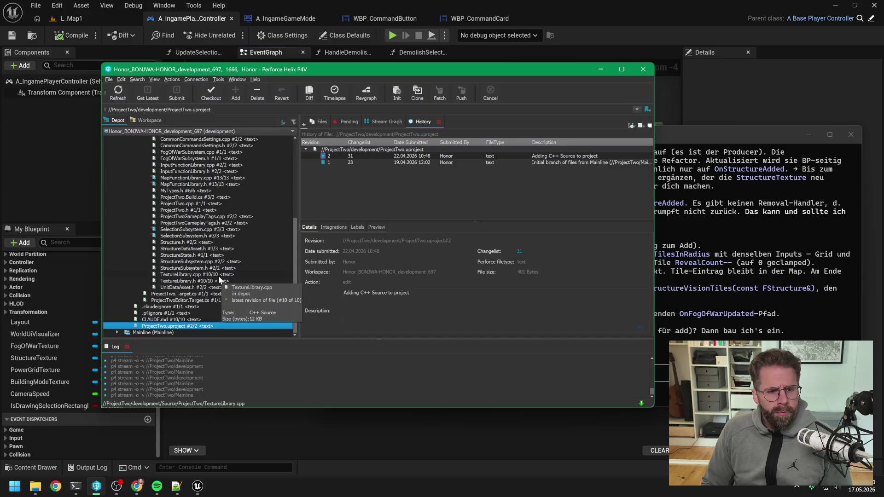
- Select FogOfWarSubsystem.h and FogOfWarSubsystem.cpp in the P4V depot tree and check both out
scroll(217, 274, "up", 1)
left_click(193, 178)
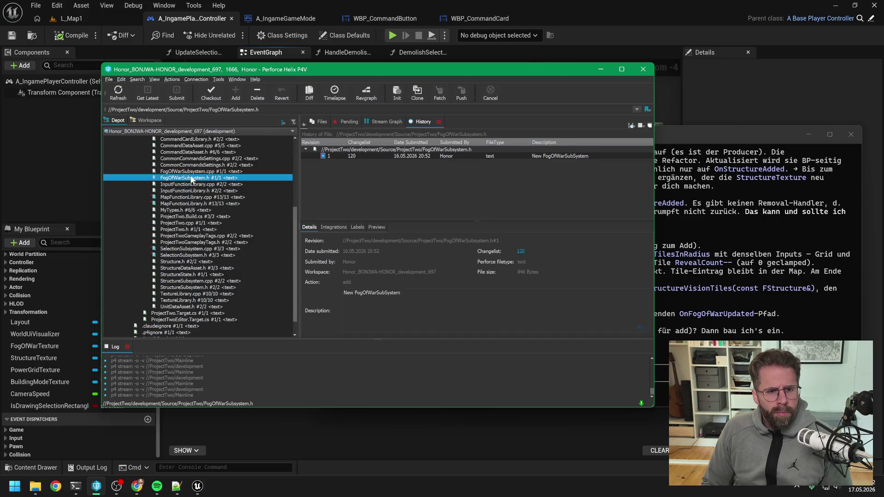
left_click(193, 171, "shift")
left_click(210, 93)
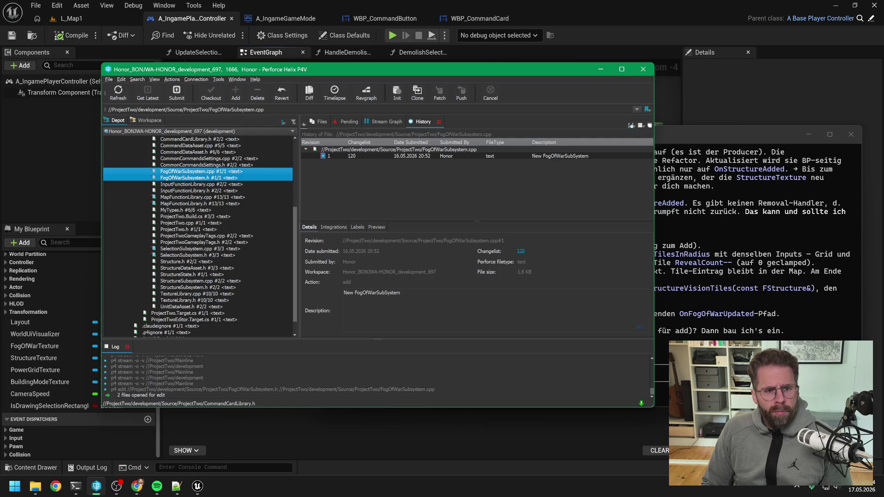
left_click(715, 134)
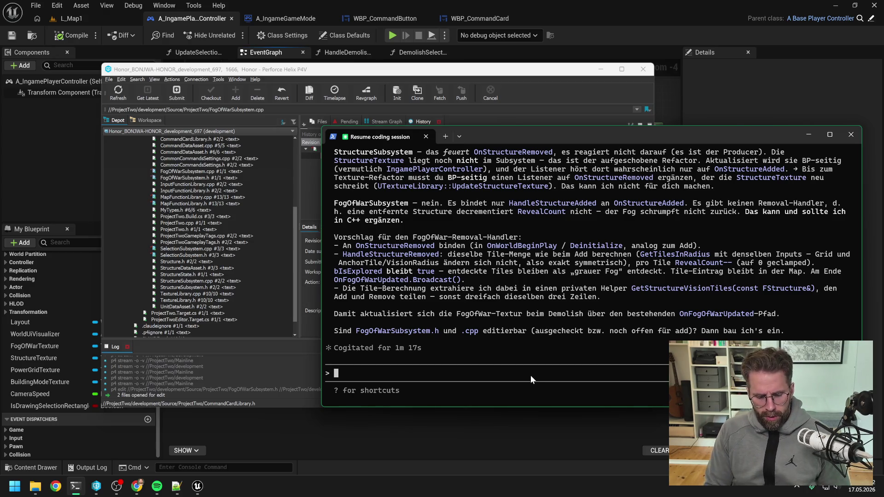
- Reply 'sind ausgecheckt gogo' to Claude Code, discarding the earlier drafted replies
type("ist ausg")
key("BackSpace")
key("BackSpace")
key("BackSpace")
type("bevor wir starten:")
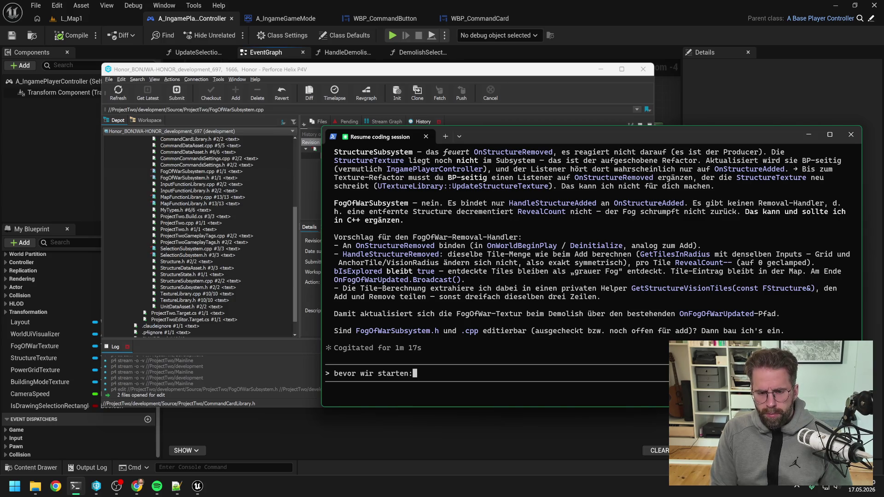
type(" wie")
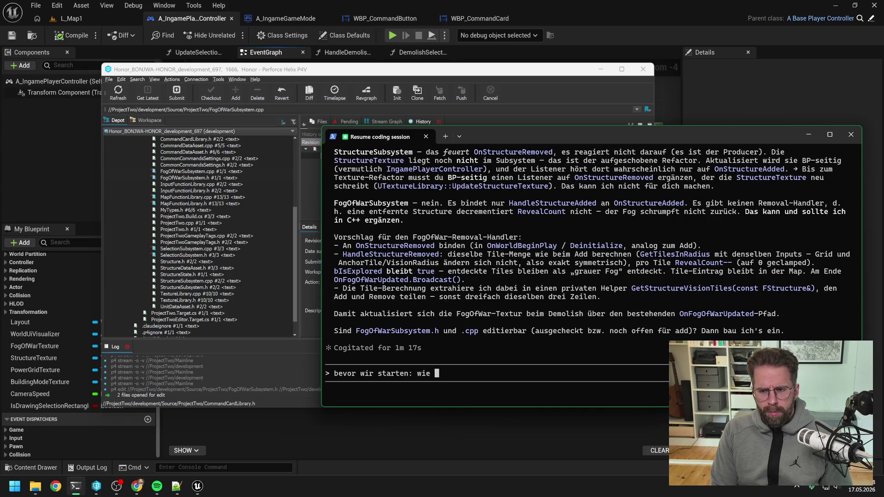
key("BackSpace")
key("BackSpace")
key("BackSpace")
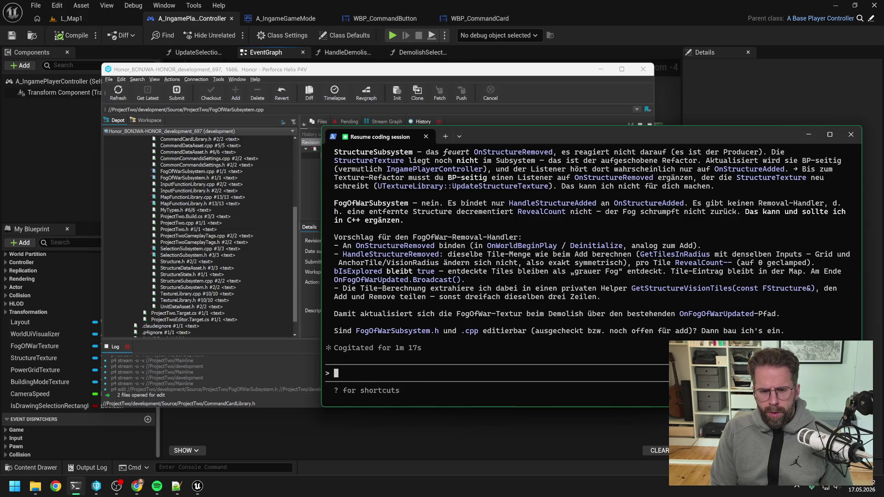
type("sind au")
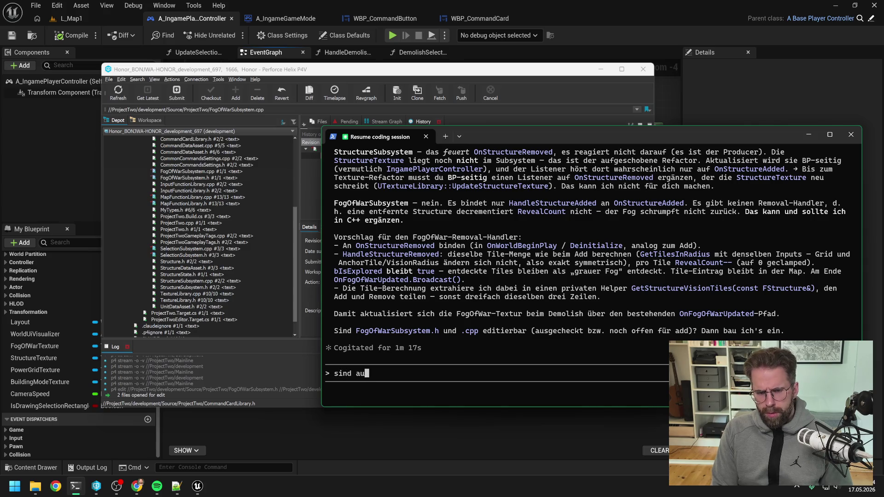
type("sgecheckt go")
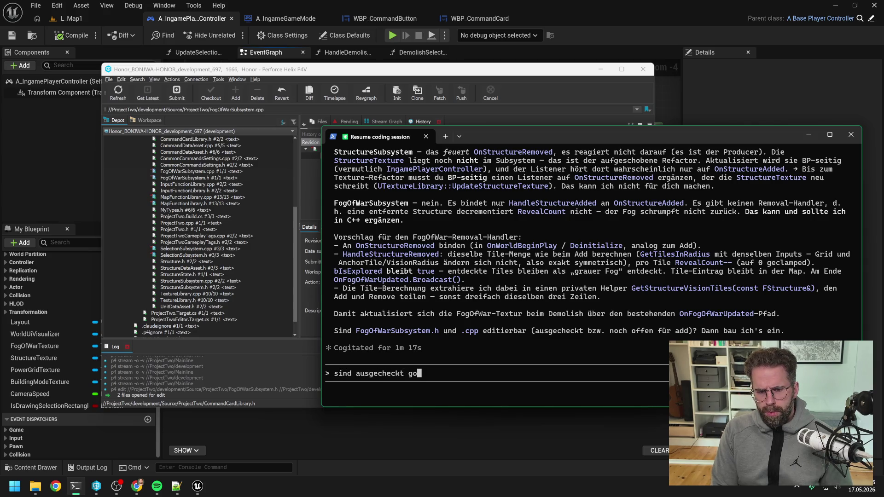
type("go")
key("Return")
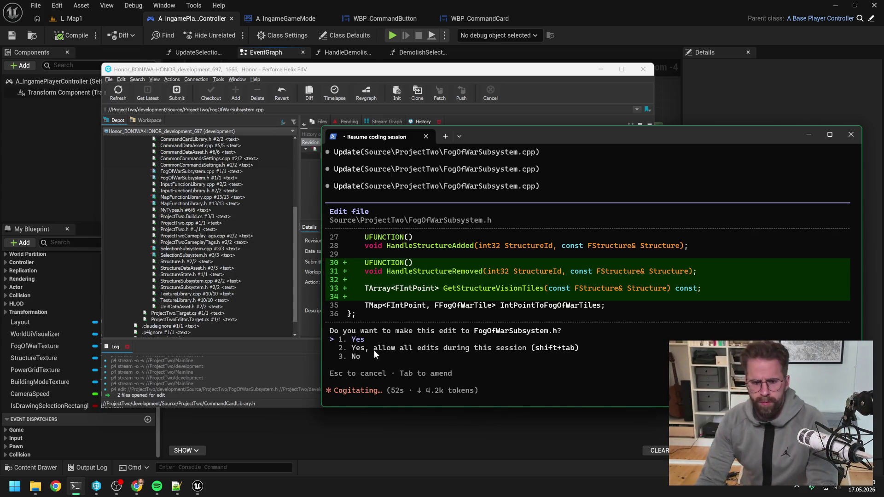
- Approve the header declaration, the OnStructureRemoved binding, and the HandleStructureRemoved implementation edits
key("Return")
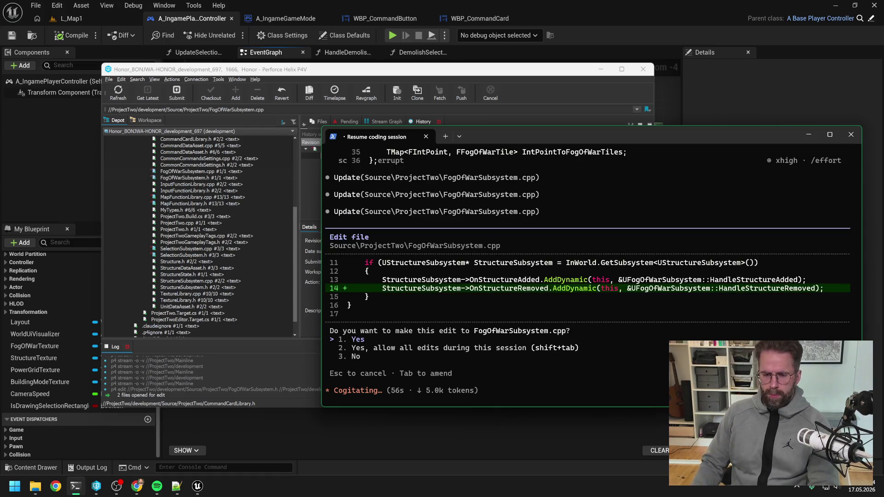
key("Return")
key("Return")
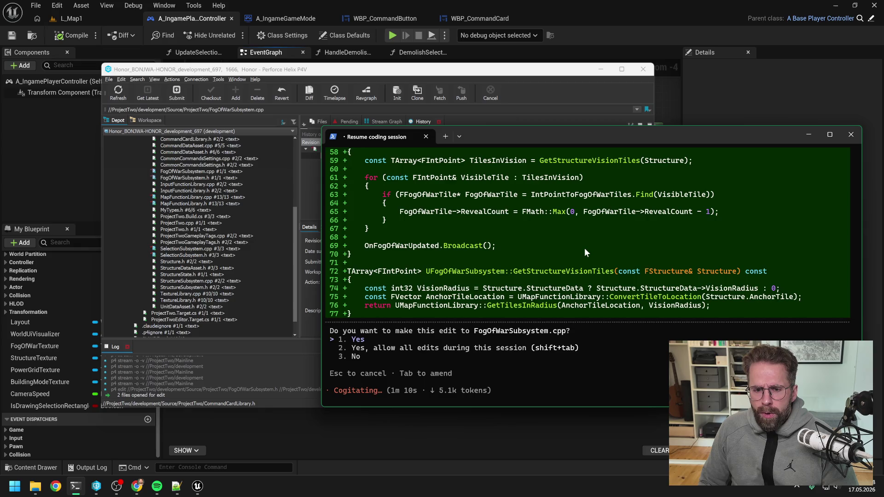
key("Return")
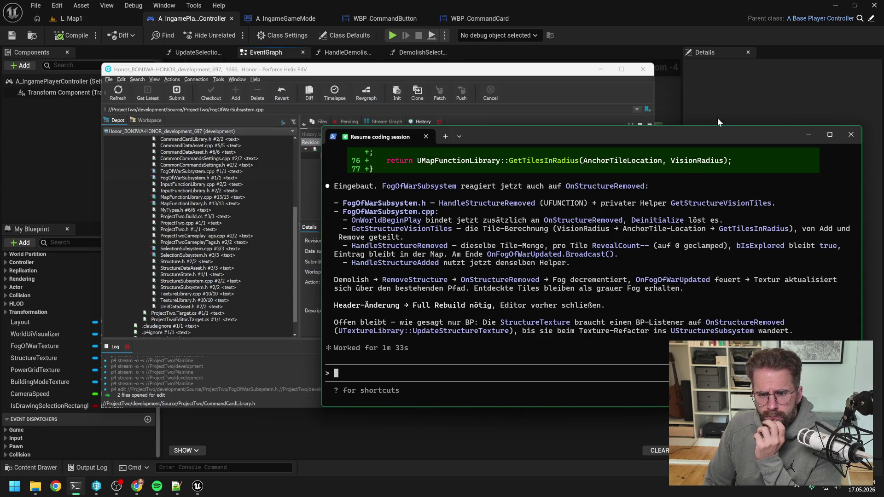
- Bring the Unreal Editor player controller EventGraph back to the front
left_click(756, 89)
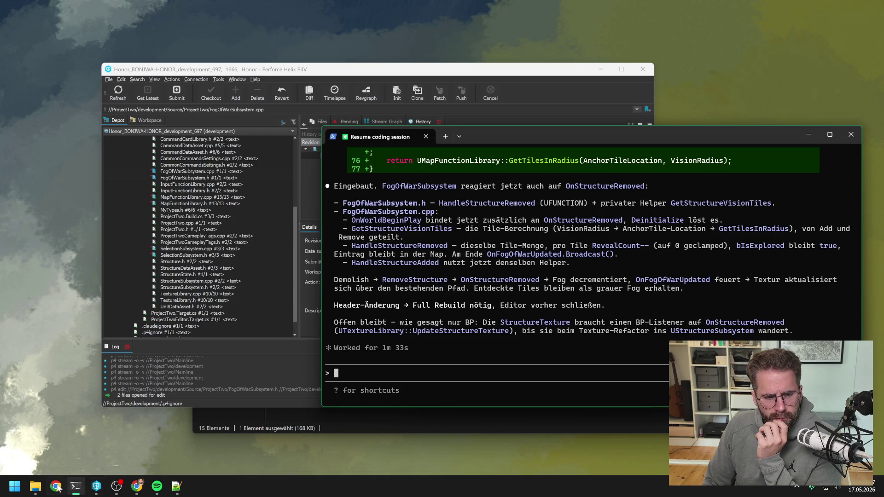
- Open ProjectTwo.sln from the project folder in Visual Studio 2022
left_click(36, 486)
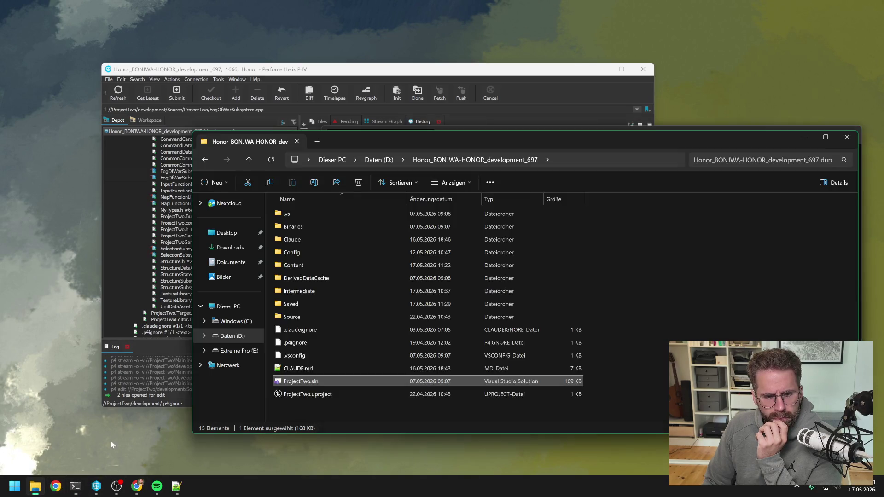
double_click(334, 382)
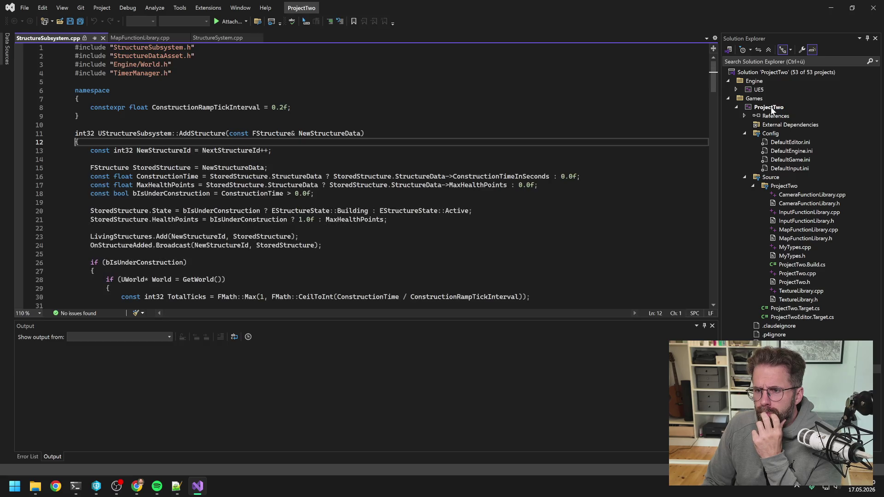
- Rebuild the ProjectTwo project from Solution Explorer, ending with 1 succeeded and 0 failed
right_click(769, 107)
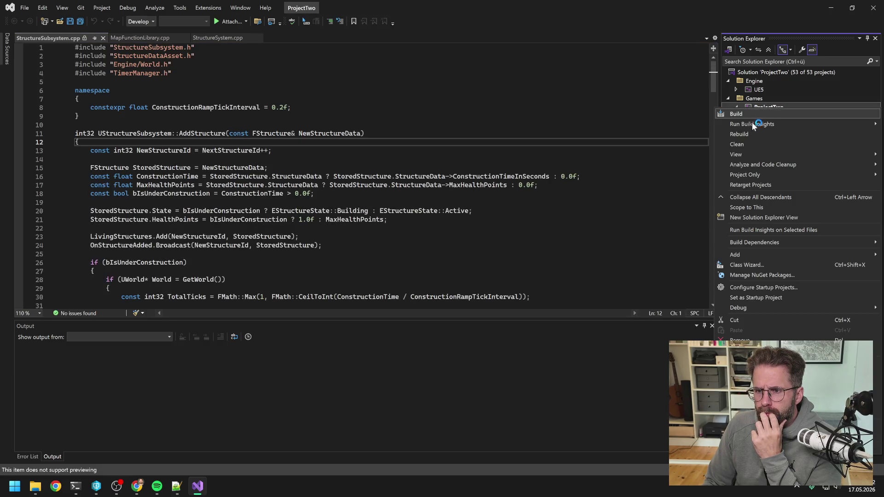
left_click(744, 132)
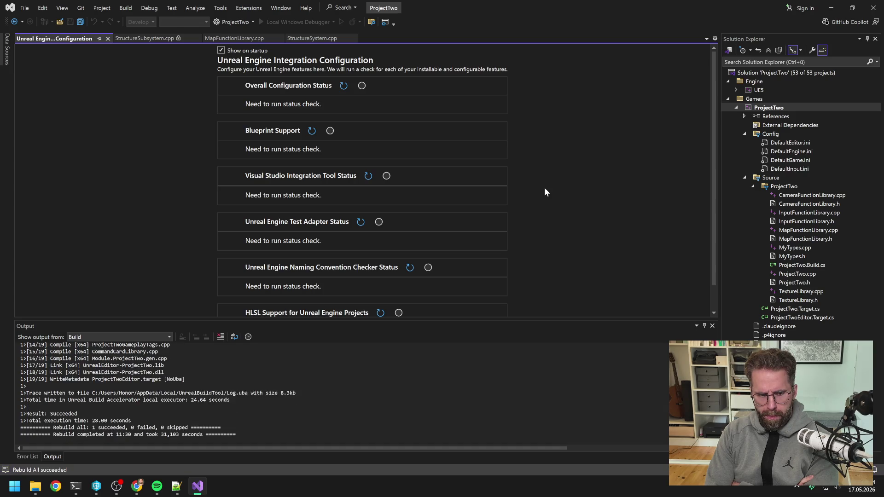
- Close Visual Studio and view ProjectTwo.uproject's history in the P4V depot tree
left_click(873, 7)
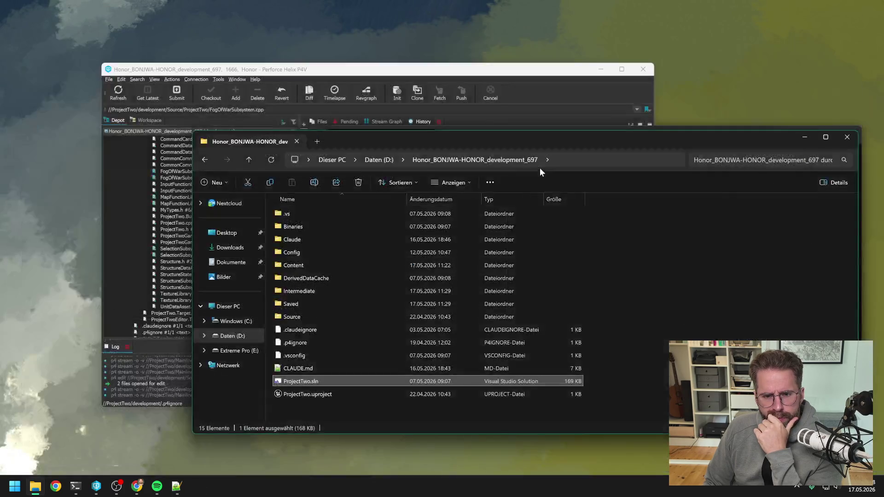
left_click(313, 74)
scroll(202, 281, "down", 1)
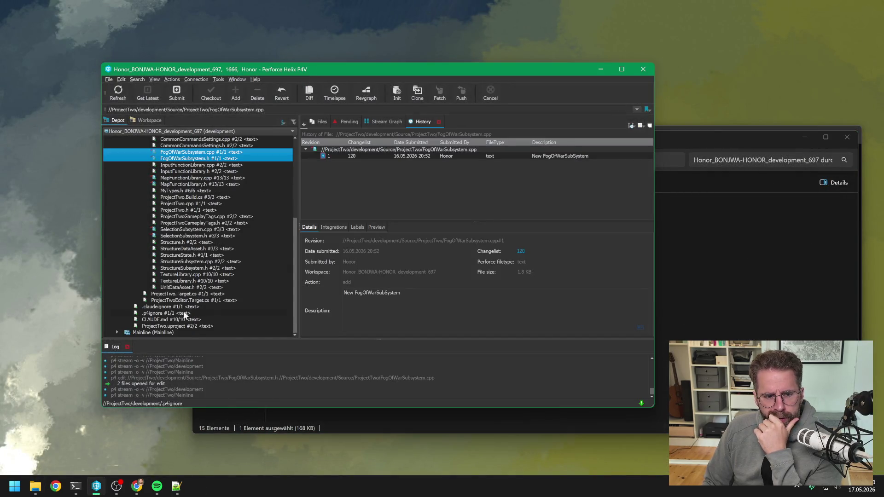
left_click(178, 326)
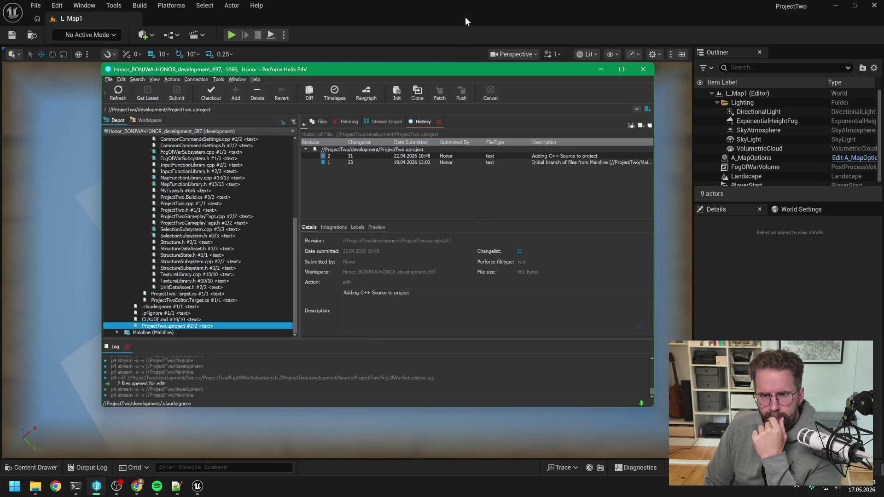
left_click(465, 16)
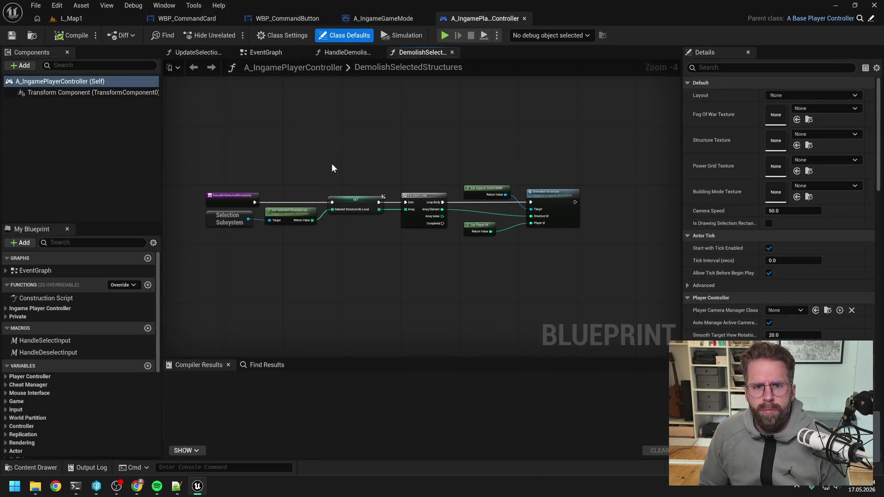
- Leave the widget tabs and open the A_IngamePlayerController EventGraph
left_click(274, 19)
left_click(202, 18)
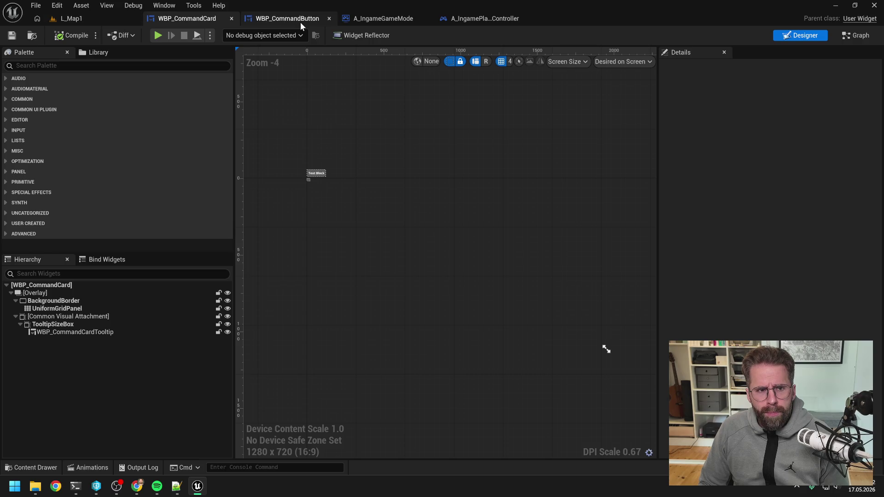
left_click(474, 19)
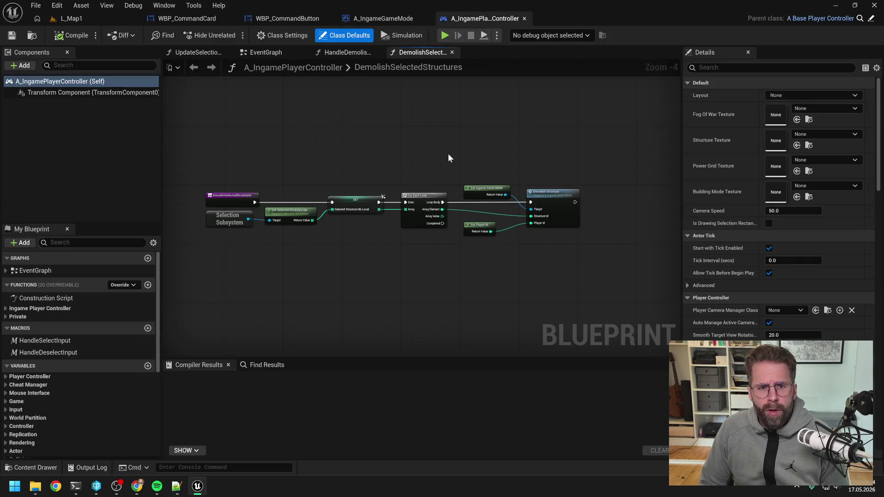
left_click(261, 53)
scroll(426, 127, "up", 5)
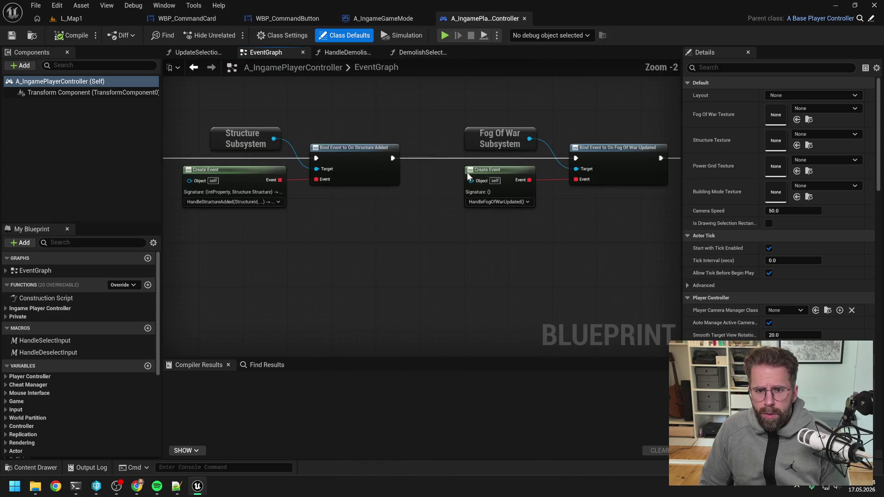
- Shift the Fog Of War and Power Grid bind nodes right and copy the Structure Subsystem node
left_click_drag(581, 232, 349, 230)
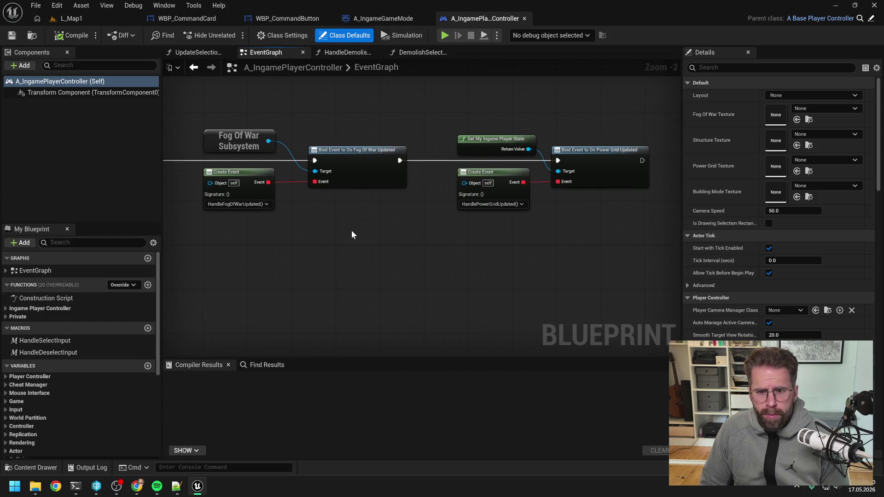
scroll(355, 225, "down", 2)
left_click_drag(267, 137, 526, 235)
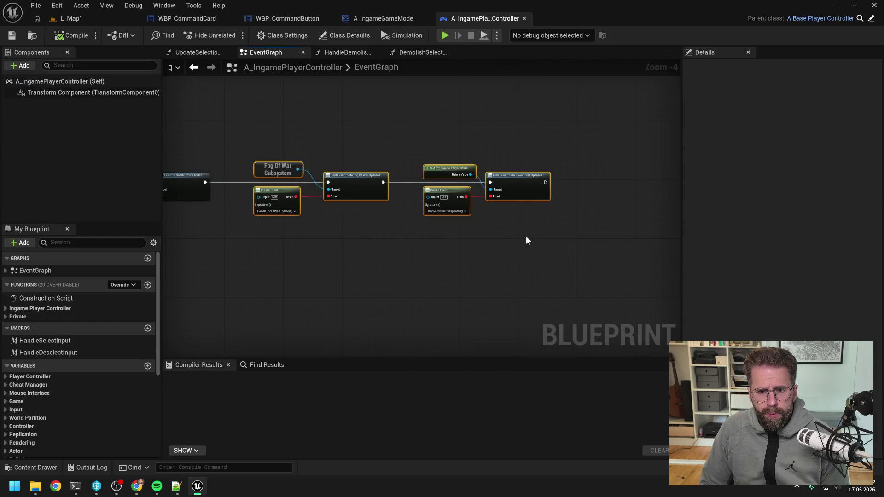
left_click_drag(357, 188, 516, 188)
left_click(472, 239)
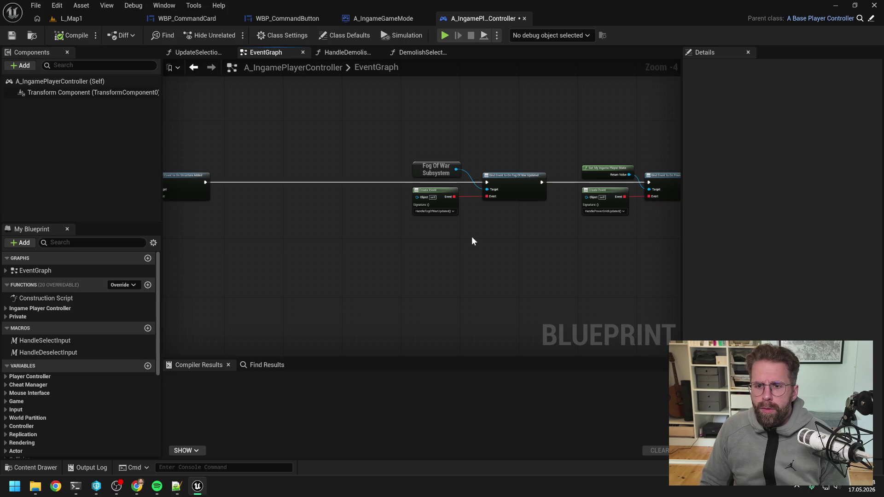
left_click_drag(471, 236, 500, 225)
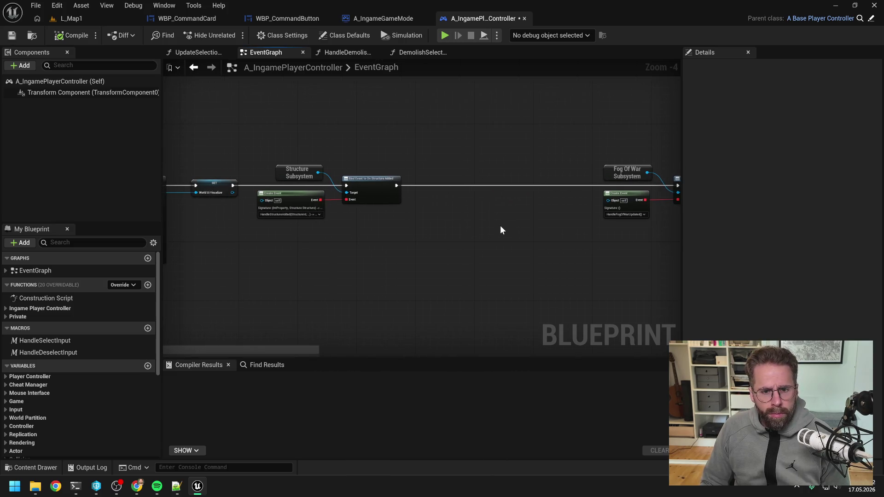
left_click(299, 172)
key("ctrl+c")
- Paste a second Structure Subsystem node, bind On Structure Removed, and chain it between Structure Added and Fog Of War
key("ctrl+v")
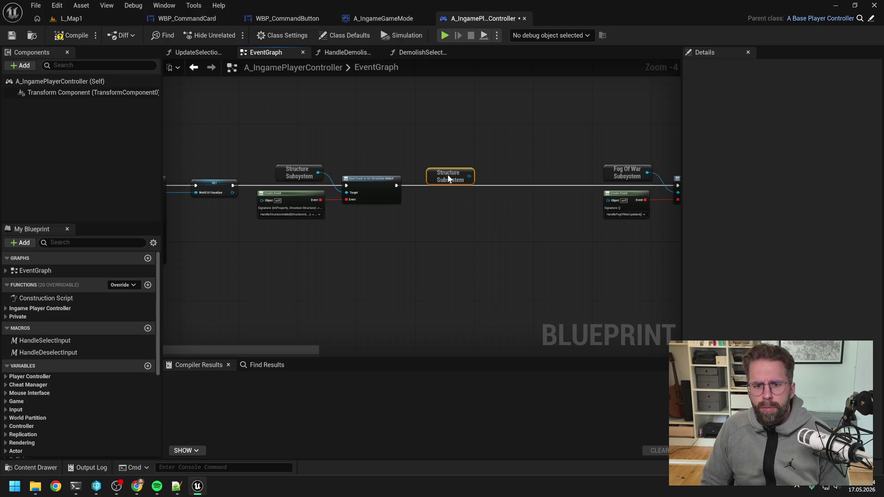
left_click_drag(462, 172, 488, 188)
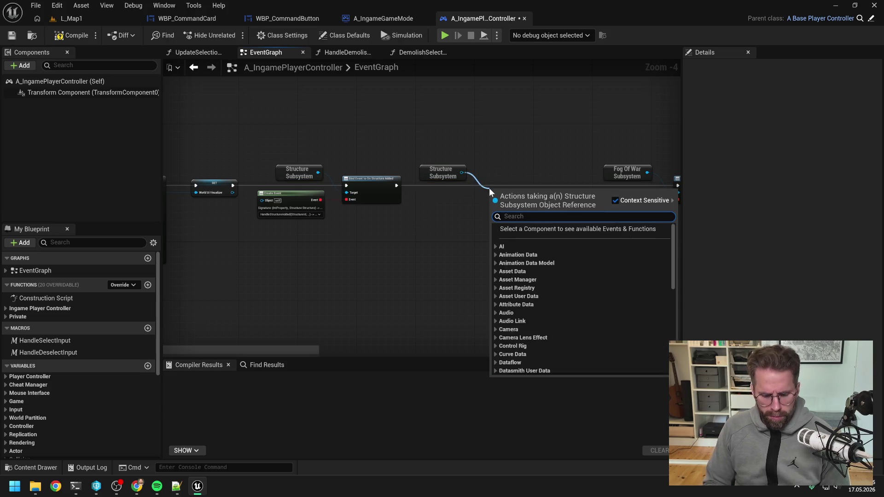
type("bind remo")
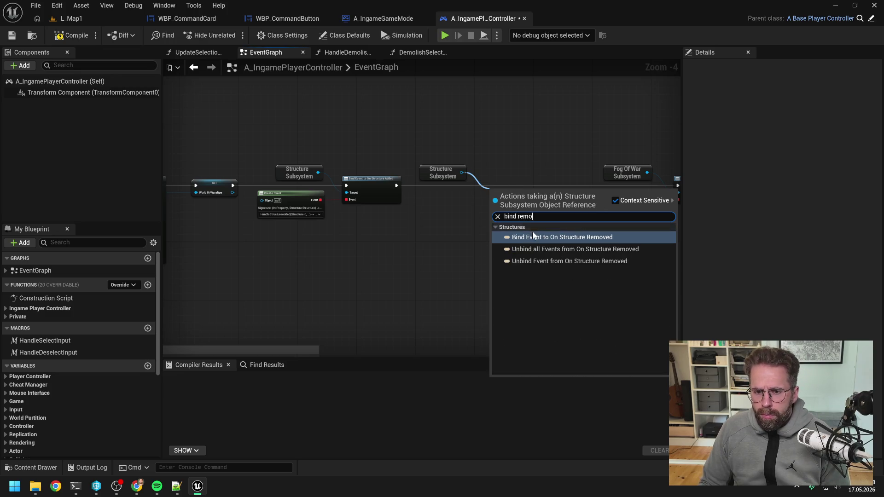
left_click(532, 236)
left_click_drag(396, 186, 629, 187)
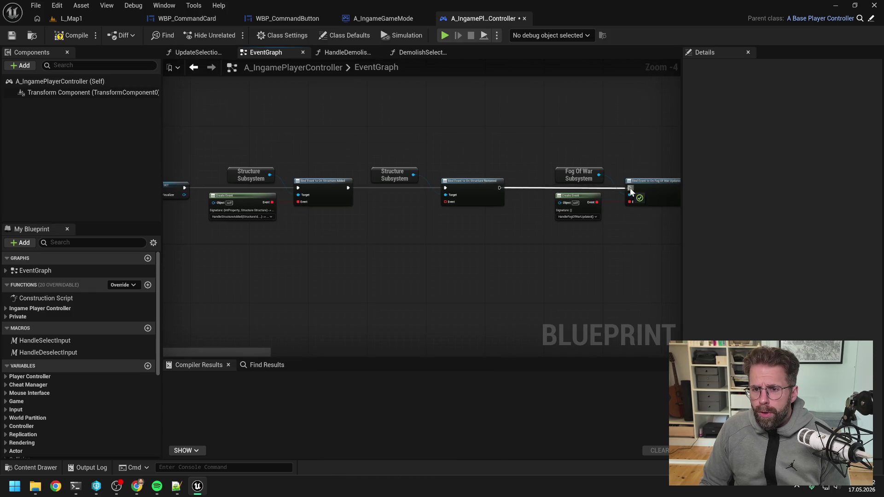
left_click_drag(488, 181, 495, 181)
left_click_drag(405, 173, 416, 172)
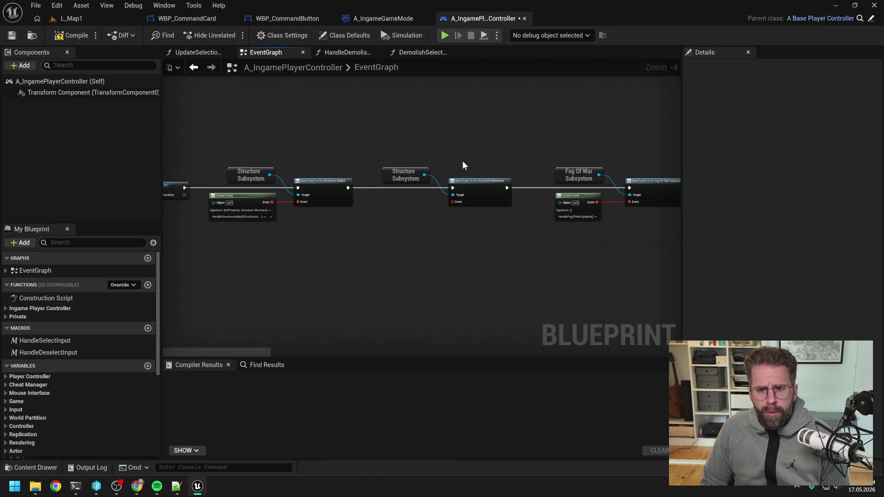
- Add a Create Event node with a matching function named HandleStructureRemoved
left_click_drag(453, 201, 411, 214)
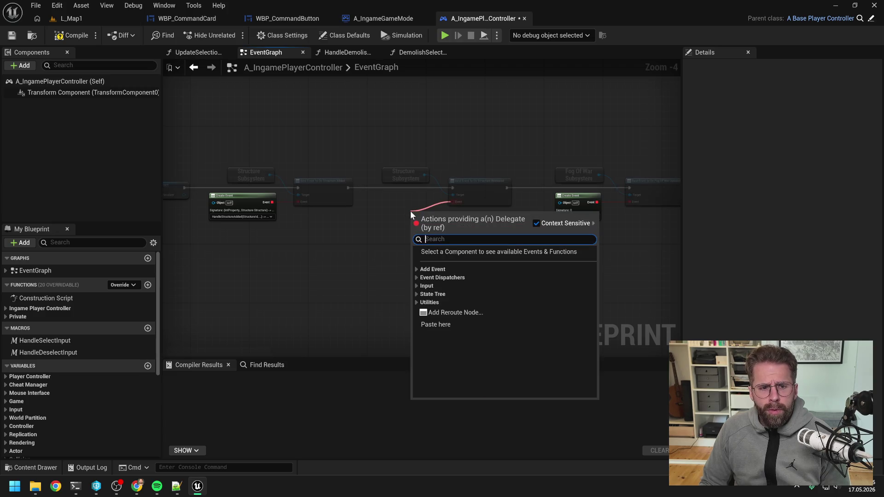
left_click(417, 278)
left_click(442, 286)
left_click_drag(434, 214, 394, 200)
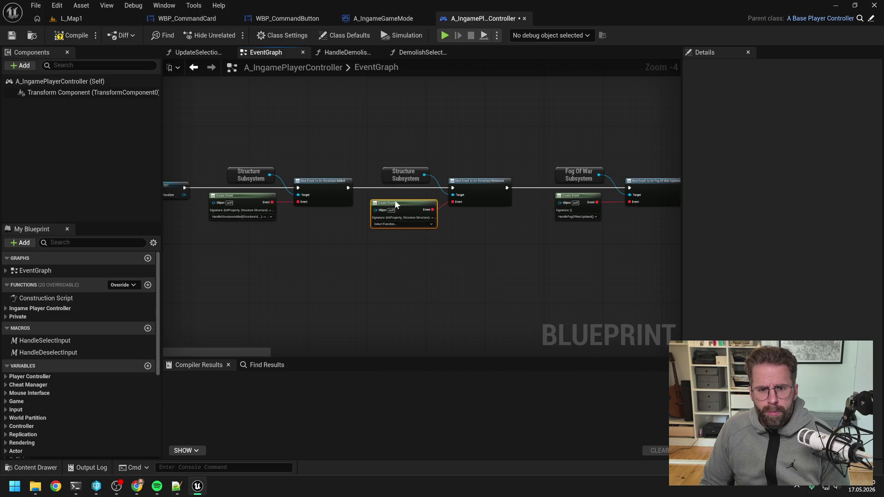
left_click(403, 221)
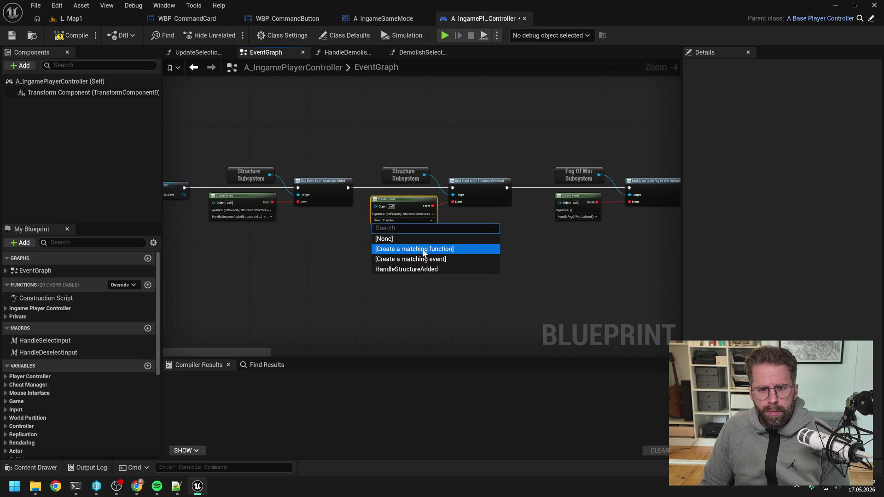
left_click(424, 252)
type("HandleStructure")
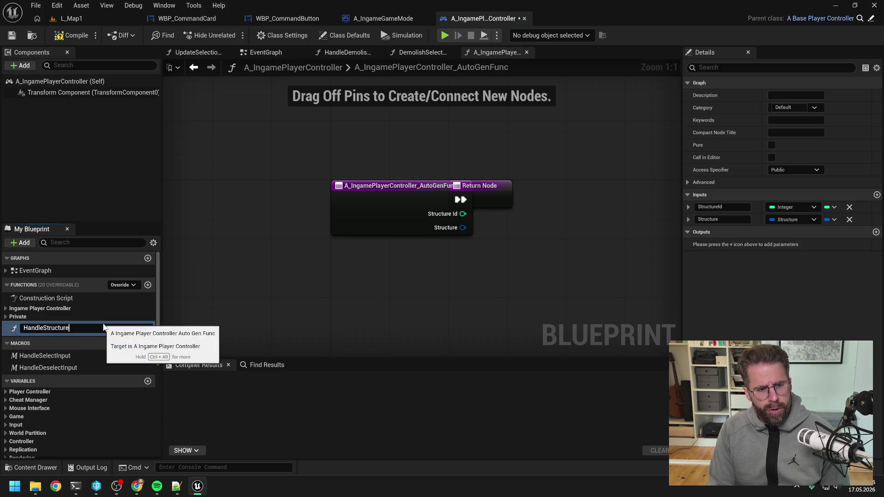
type("Removed")
- Make HandleStructureRemoved private, delete its Return Node, then compile and save the blueprint
key("Return")
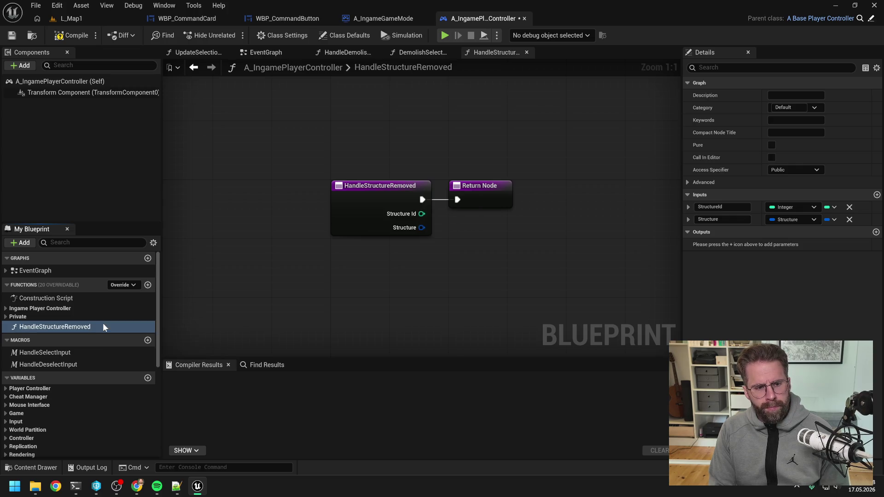
left_click_drag(103, 326, 46, 318)
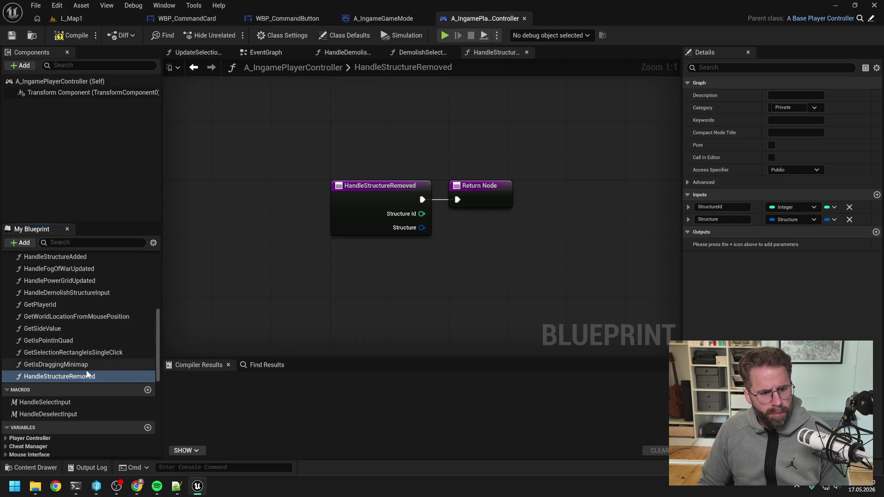
left_click_drag(84, 374, 84, 282)
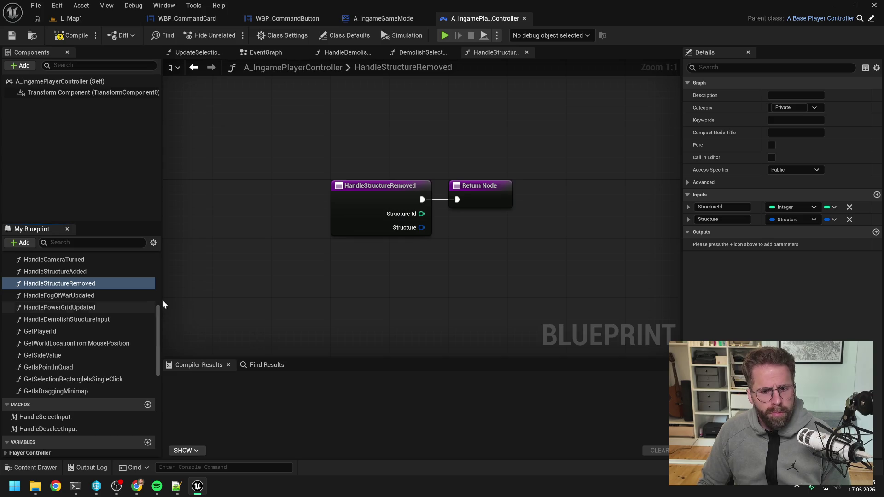
left_click(786, 169)
left_click(783, 194)
left_click_drag(562, 170, 487, 206)
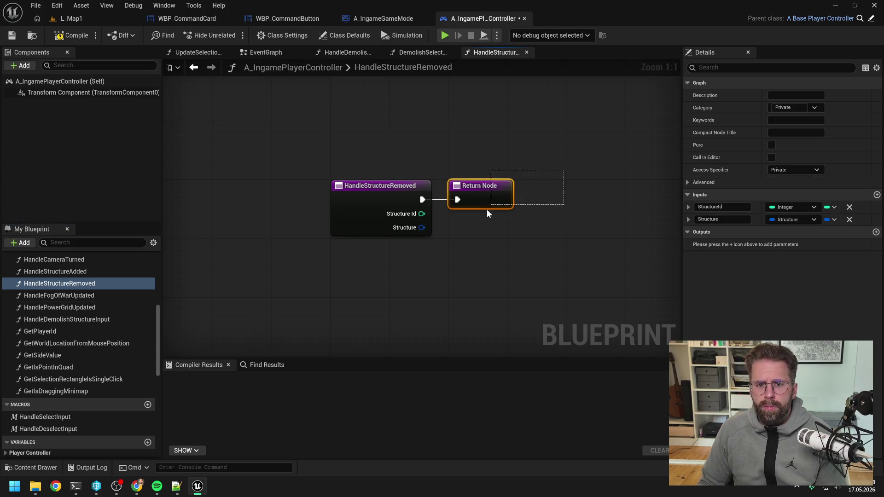
key("Delete")
left_click(71, 35)
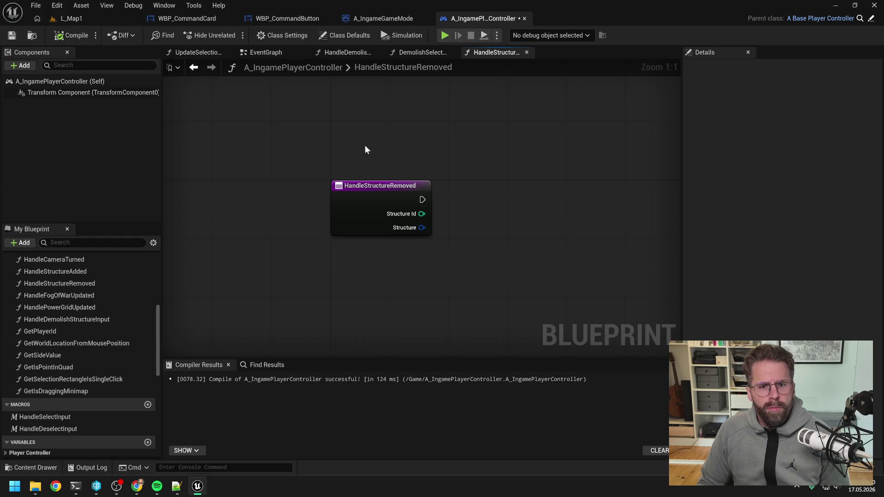
key("ctrl+s")
- Open the HandleStructureAdded graph and select its tile-update nodes
scroll(376, 146, "down", 2)
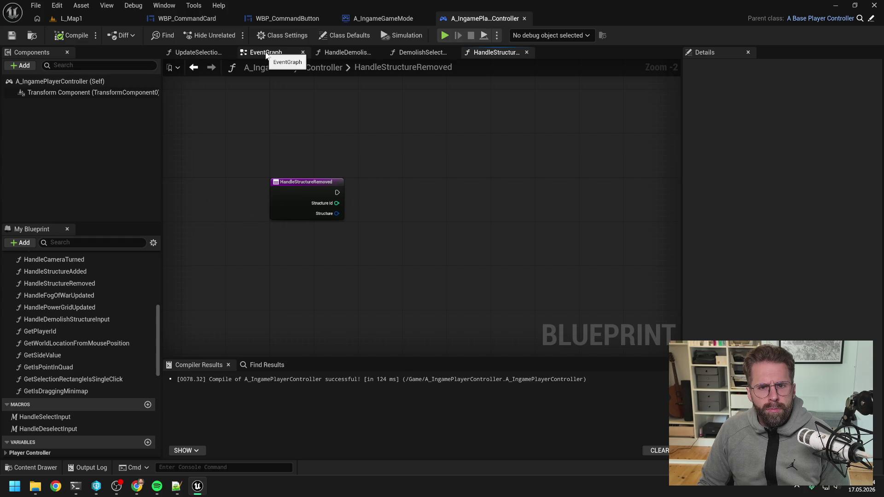
left_click(345, 53)
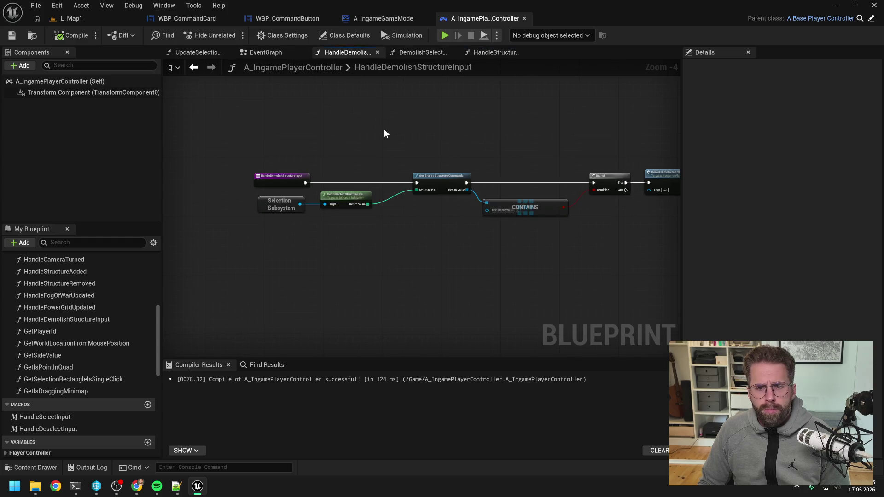
scroll(99, 316, "up", 3)
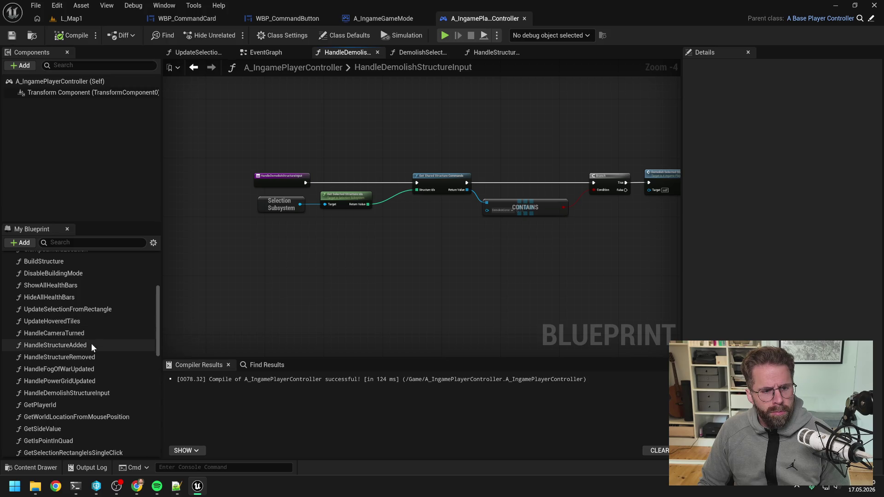
double_click(92, 345)
left_click_drag(462, 259, 446, 256)
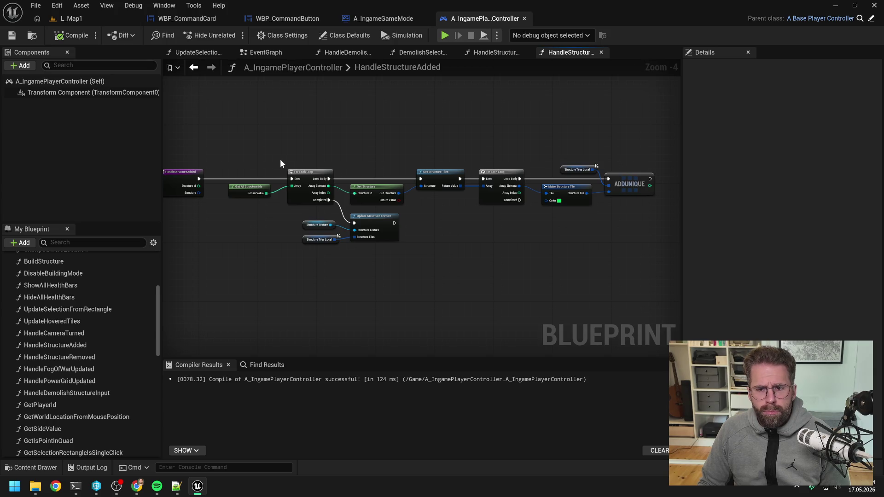
left_click_drag(258, 149, 639, 249)
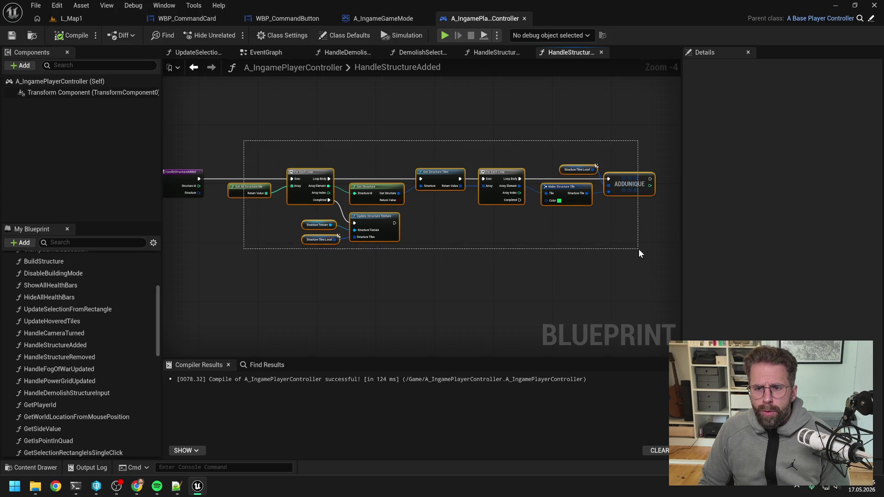
left_click(502, 256)
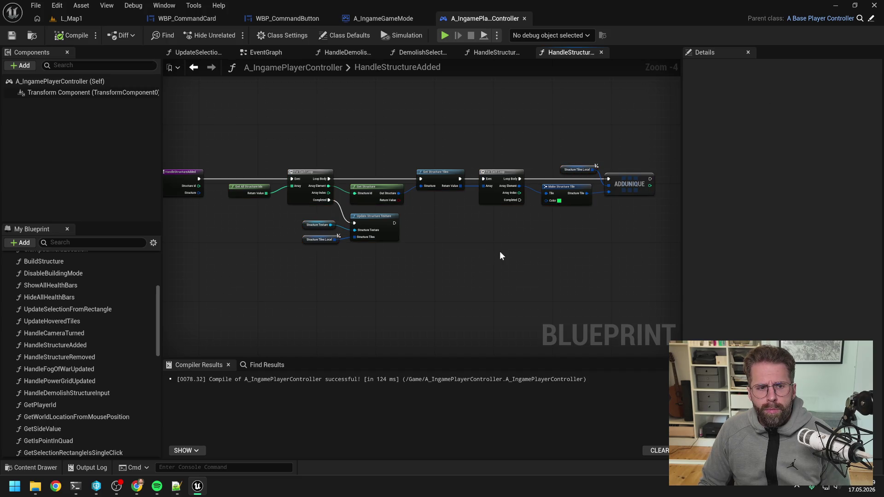
left_click(496, 54)
- Paste the tile-update nodes into HandleStructureRemoved, wire its exec into the loop, and compile
key("ctrl+v")
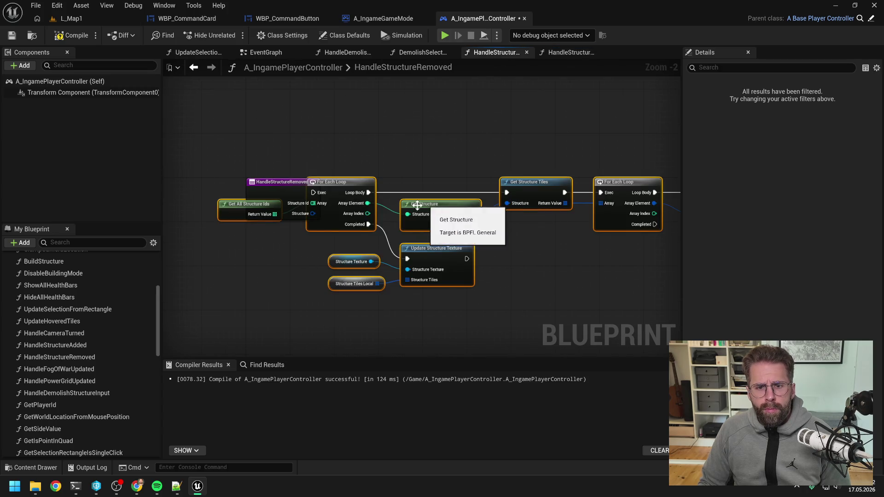
left_click_drag(424, 206, 585, 205)
left_click(341, 161)
left_click_drag(314, 193, 472, 194)
left_click(71, 35)
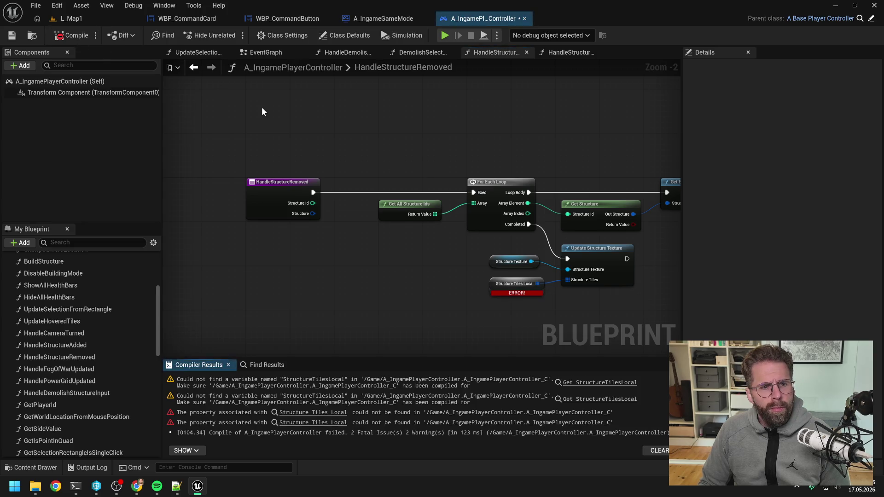
- Create StructureTilesLocal as a local variable, recompile, and play L_Map1 in the editor
left_click_drag(467, 228, 389, 203)
right_click(420, 261)
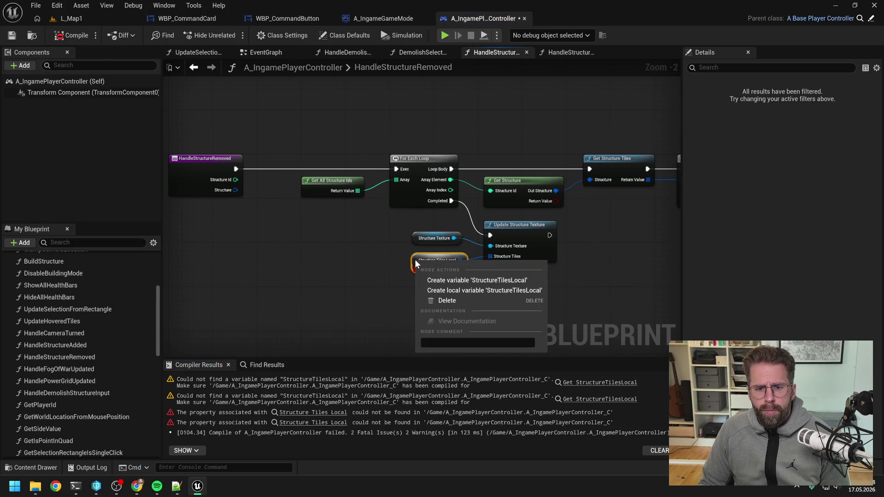
left_click(465, 288)
left_click(69, 37)
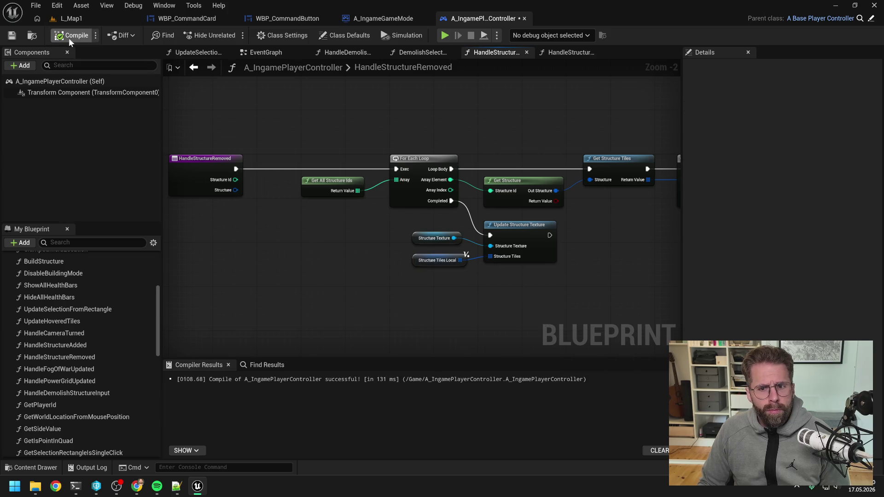
left_click(72, 19)
key("alt+p")
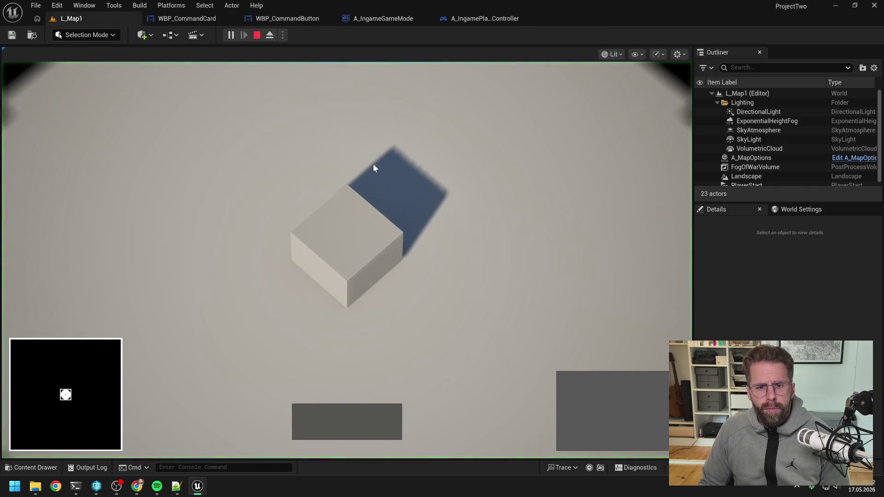
- Place three Power Grid Generators, then delete two to watch their fog re-hide
left_click(570, 389)
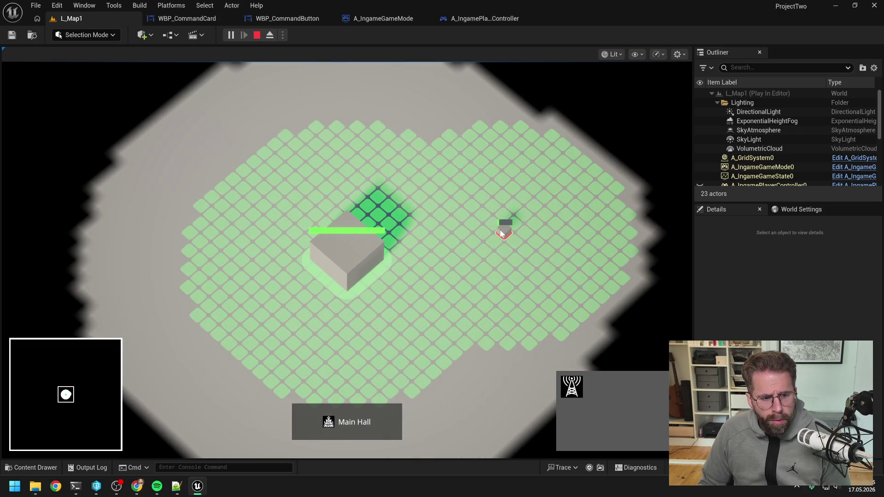
left_click(502, 233)
left_click(617, 188)
key("d")
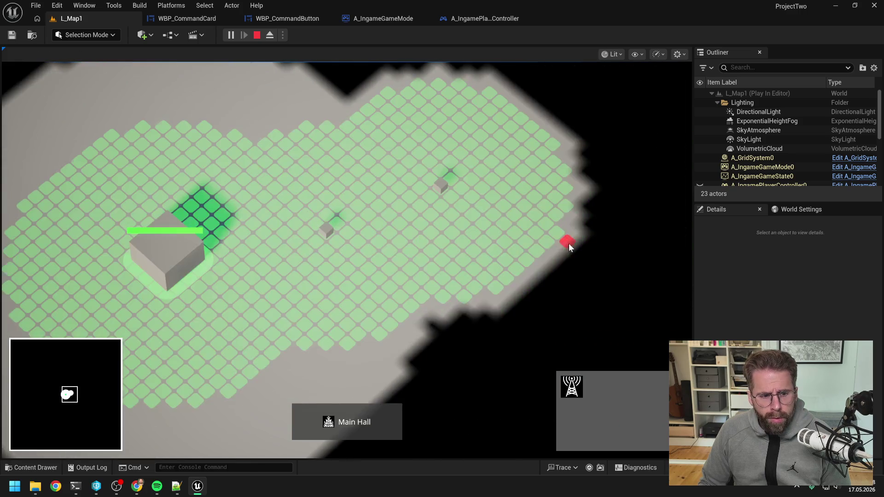
left_click(565, 175)
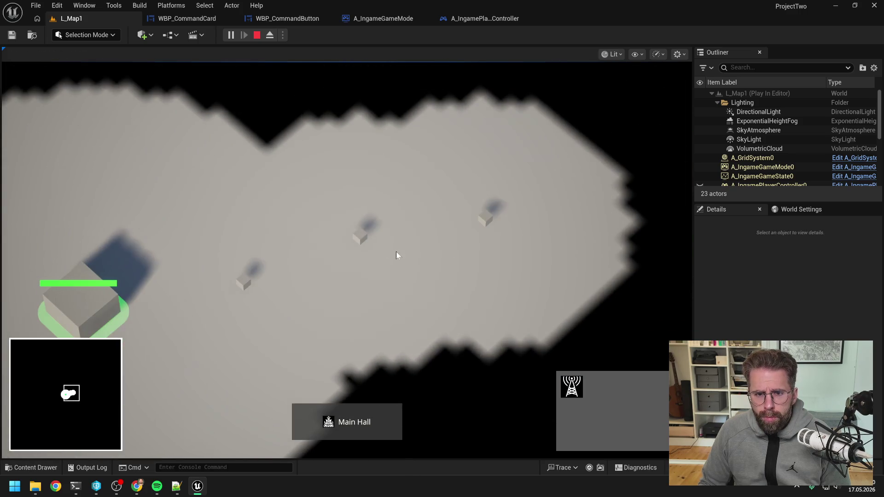
left_click(486, 216)
key("Delete")
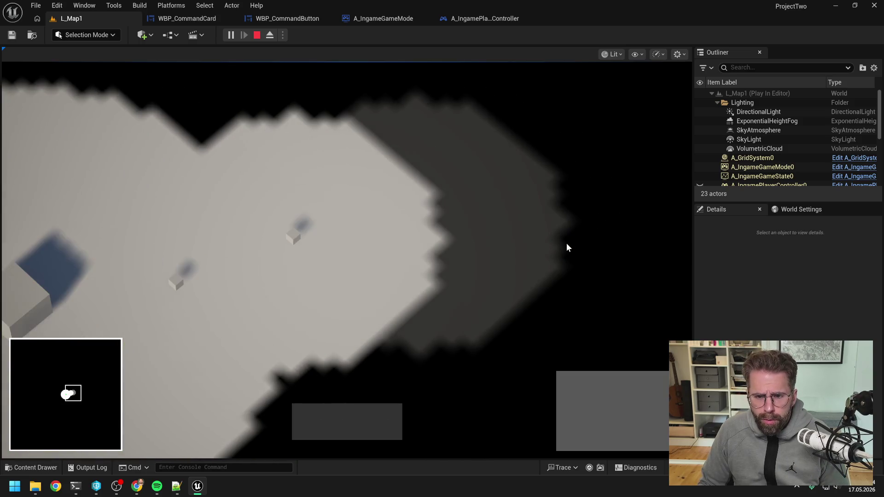
left_click_drag(330, 217, 405, 269)
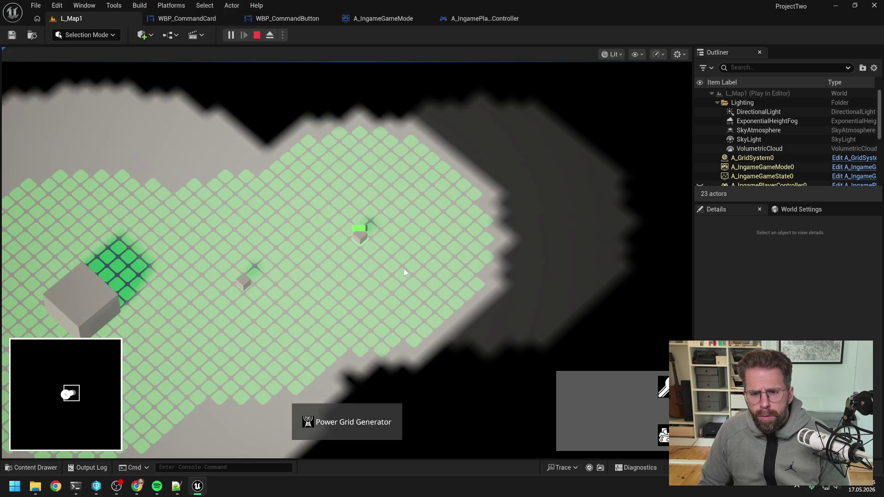
key("Delete")
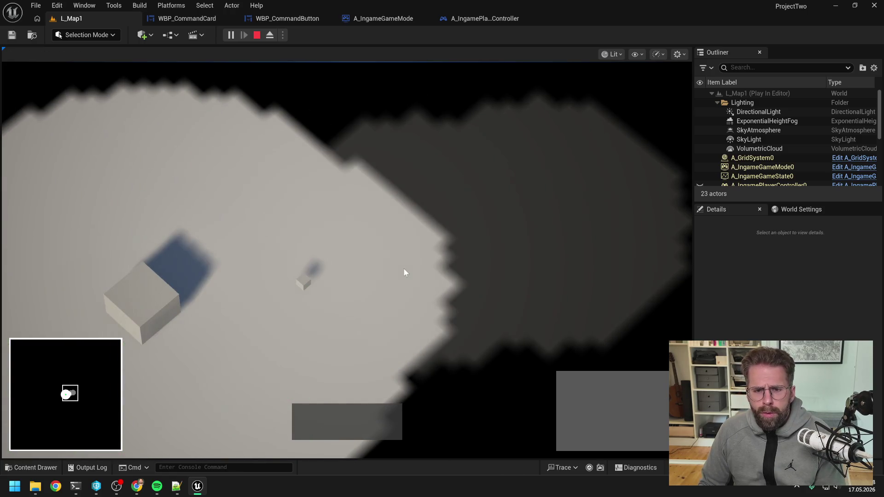
- Select the Main Hall and place four Power Grid Generators around it
key("a")
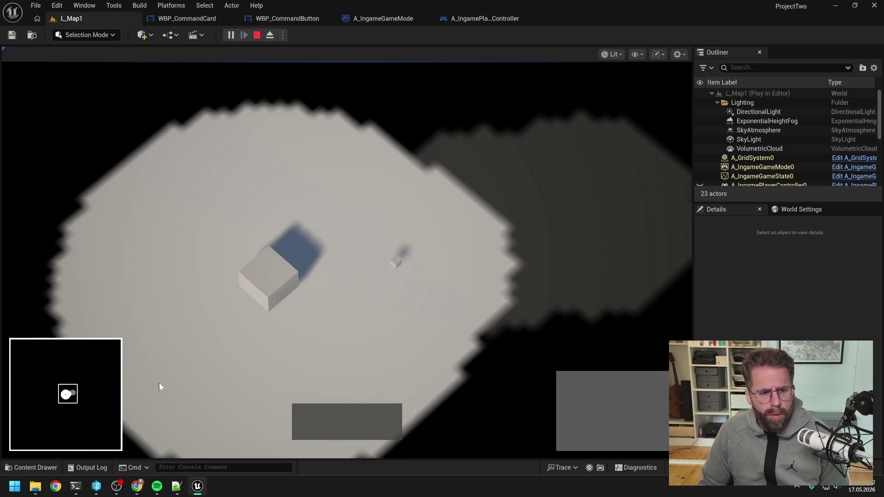
left_click(269, 282)
left_click(572, 387)
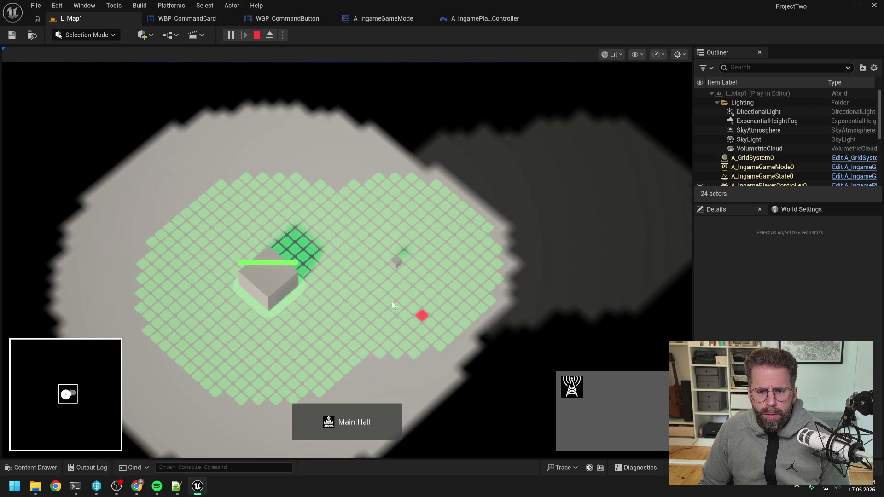
left_click(349, 179)
left_click(444, 149)
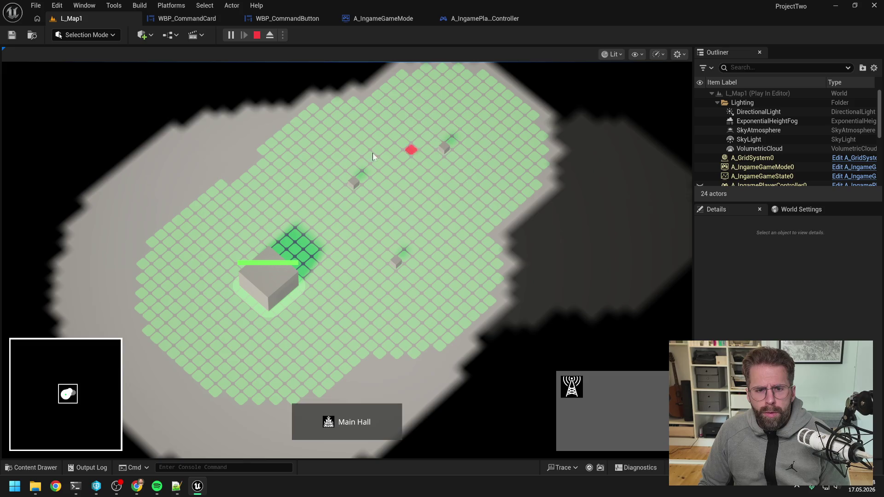
left_click(264, 149)
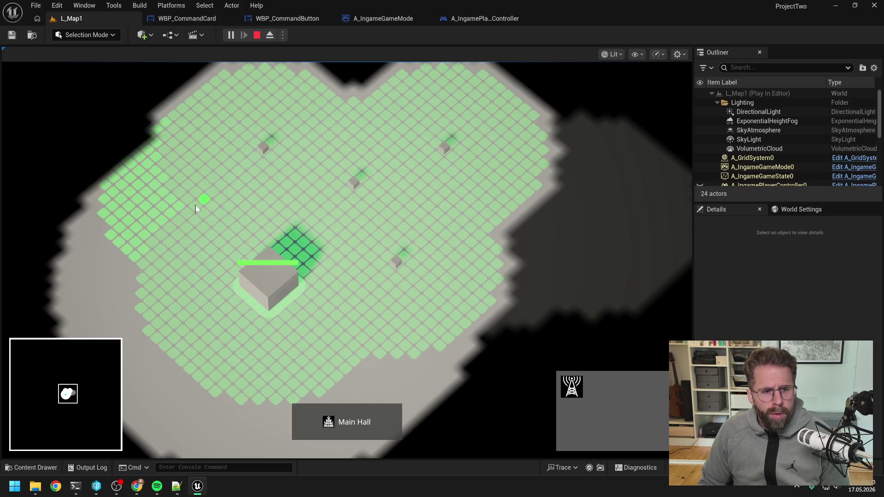
left_click(186, 216)
right_click(154, 230)
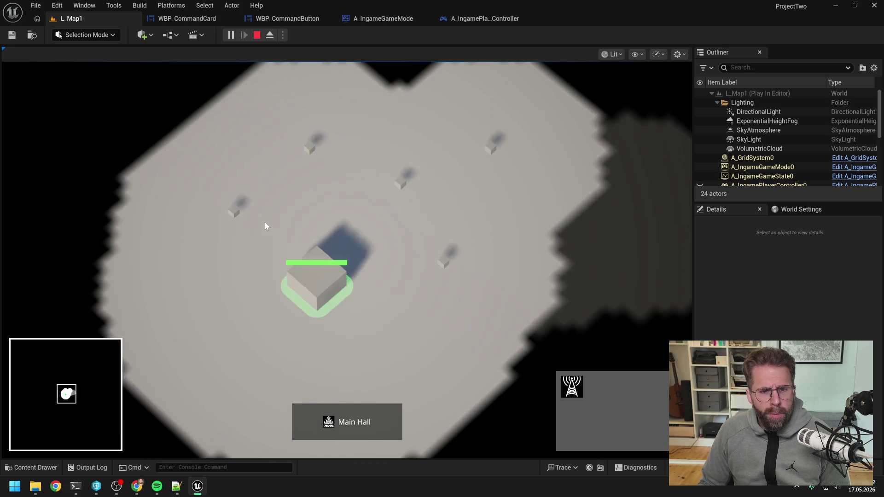
- Demolish four of the placed generators one by one with Q
key("q")
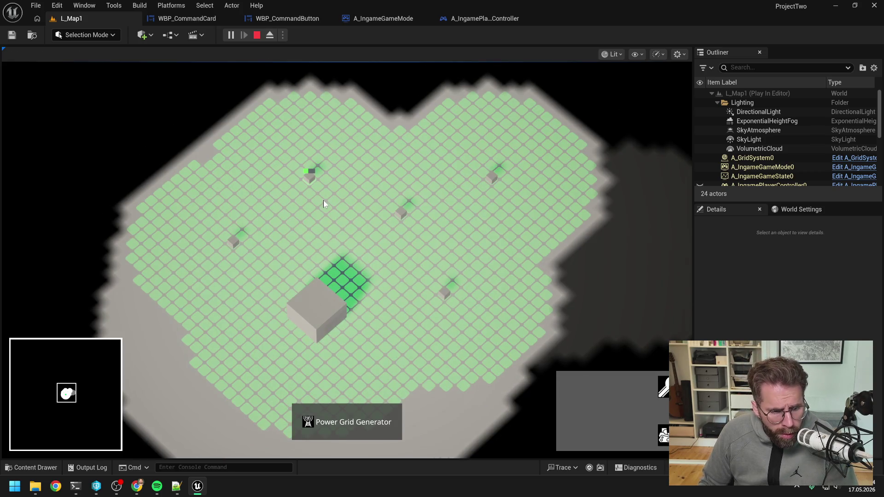
right_click(323, 203)
key("q")
right_click(496, 215)
key("q")
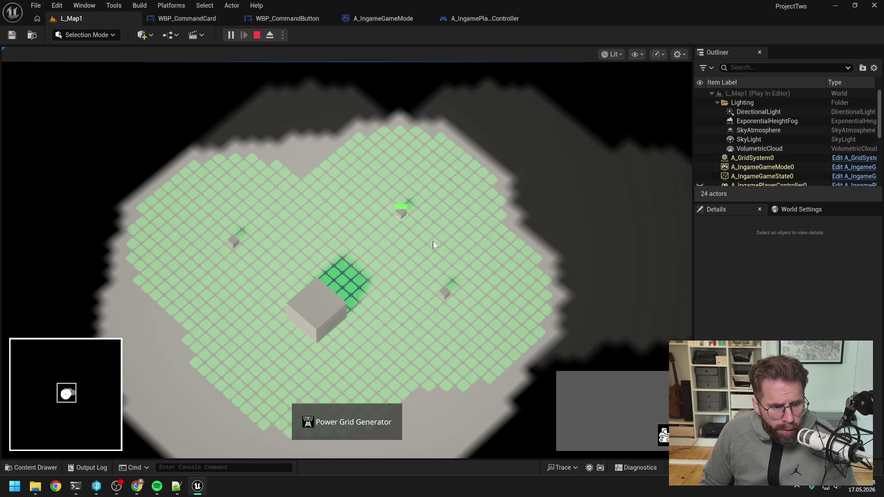
right_click(432, 242)
key("q")
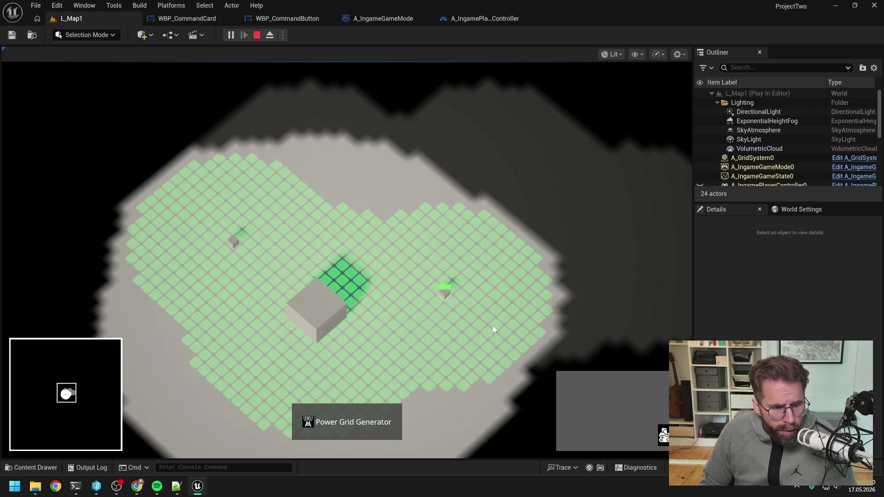
right_click(493, 325)
key("q")
right_click(265, 265)
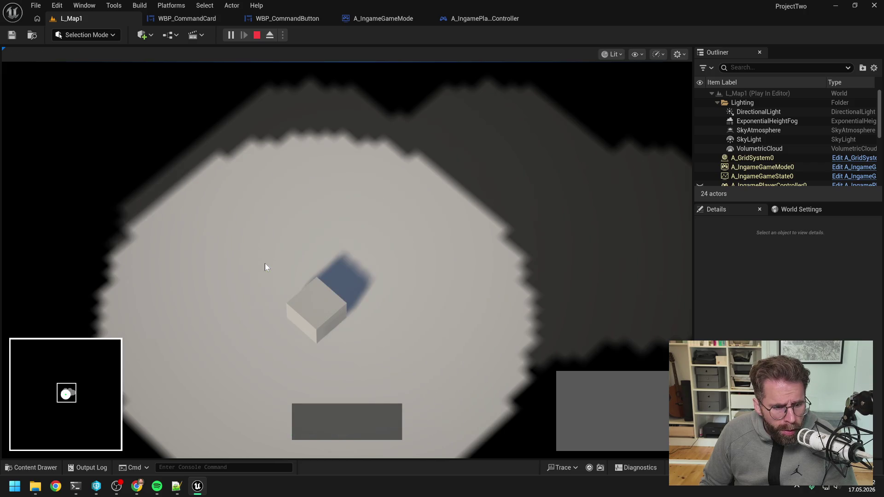
- Reselect the Main Hall, check the fog, and stop the play session
left_click(318, 327)
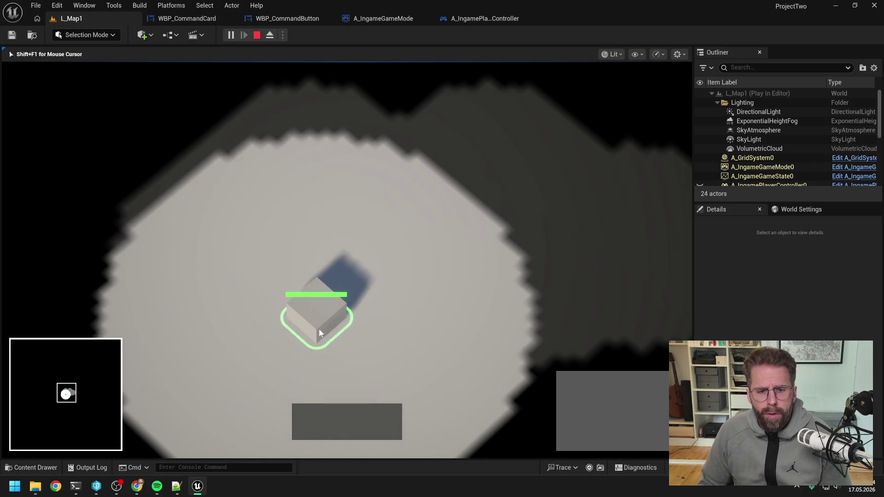
key("s")
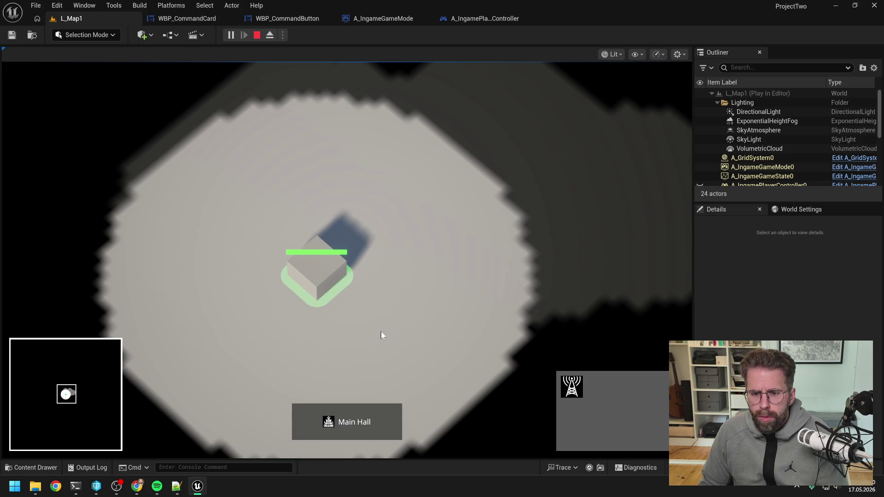
key("Escape")
mouse_move(118, 486)
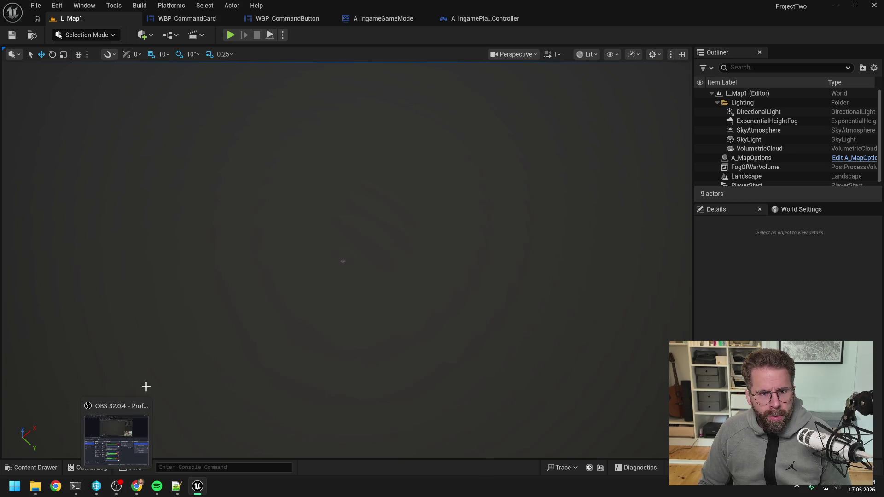
left_click(229, 35)
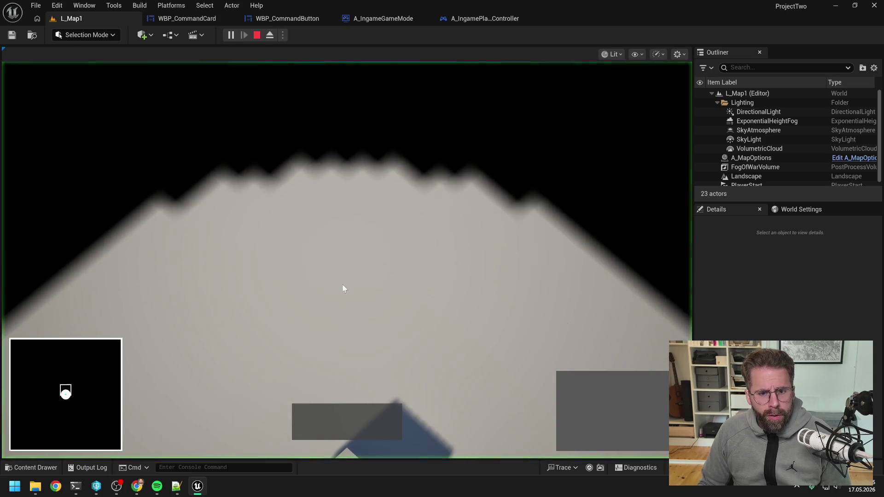
left_click(349, 300)
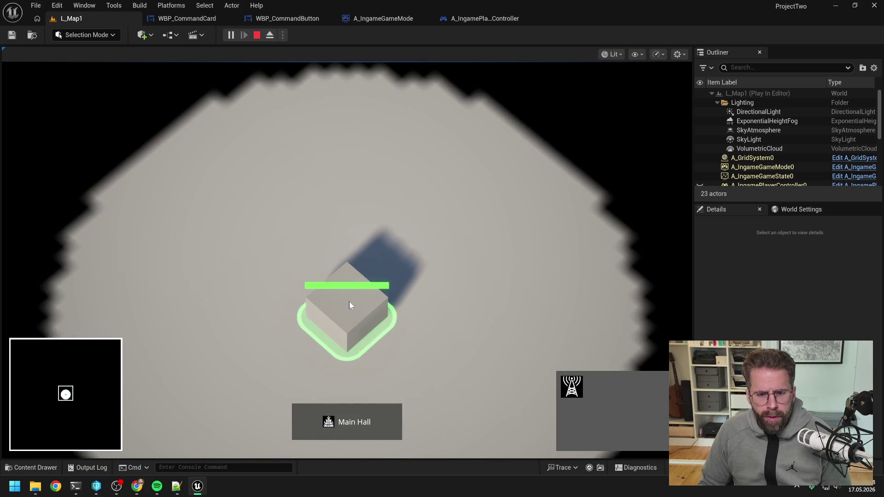
left_click(571, 386)
left_click(513, 259)
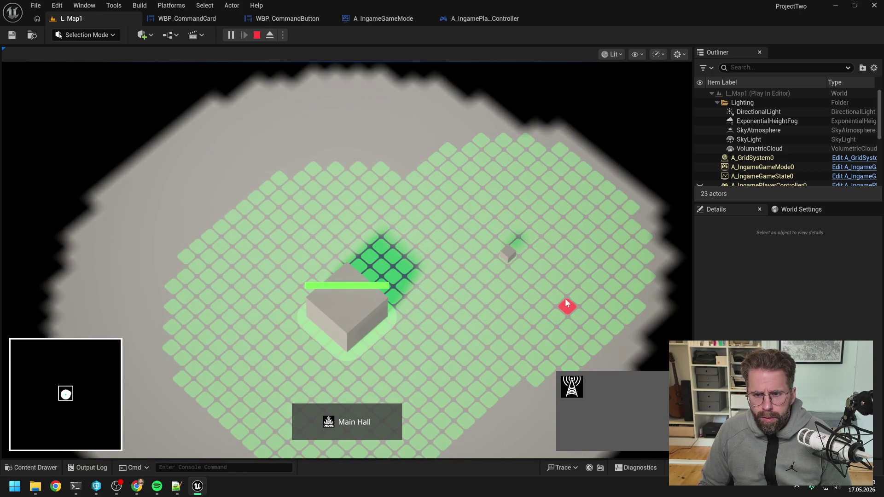
left_click(396, 179)
scroll(442, 204, "down", 3)
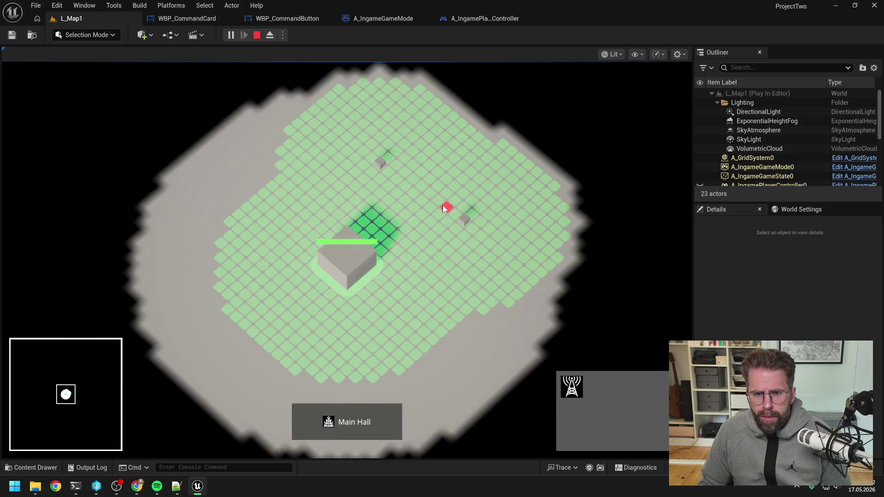
right_click(467, 217)
left_click(465, 220)
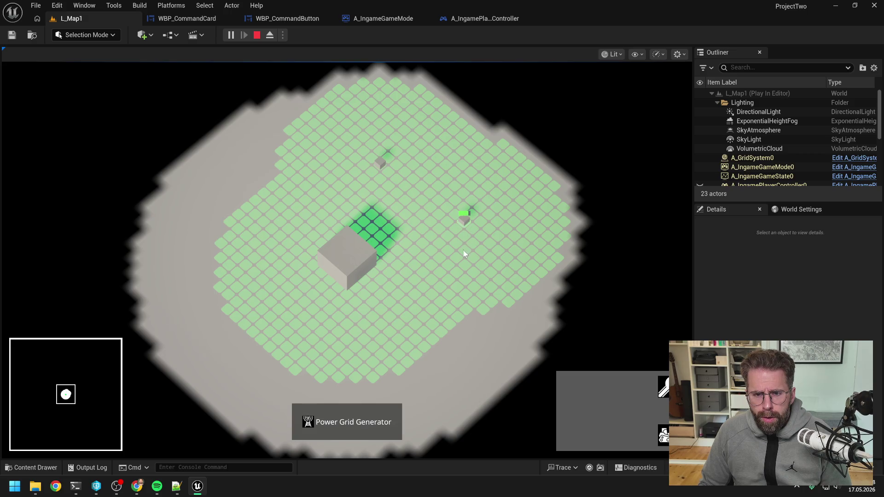
left_click(348, 258)
left_click(454, 214)
left_click(458, 216)
left_click(495, 255)
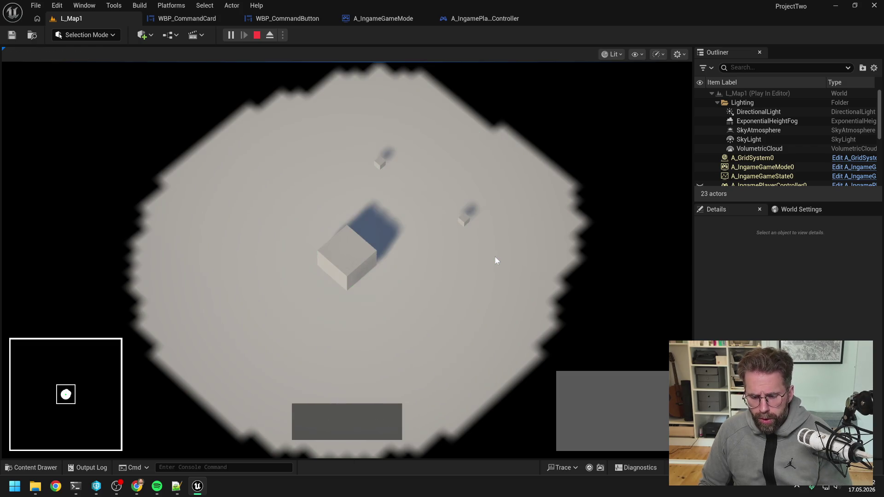
key("Escape")
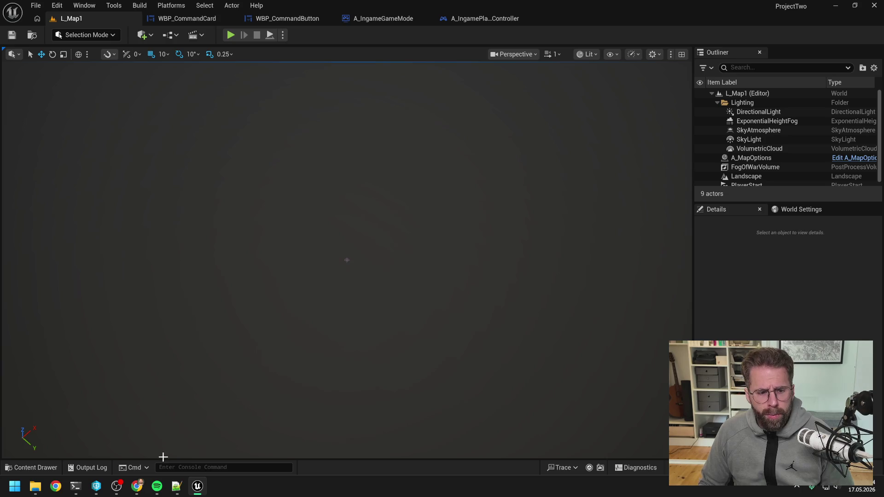
left_click(76, 486)
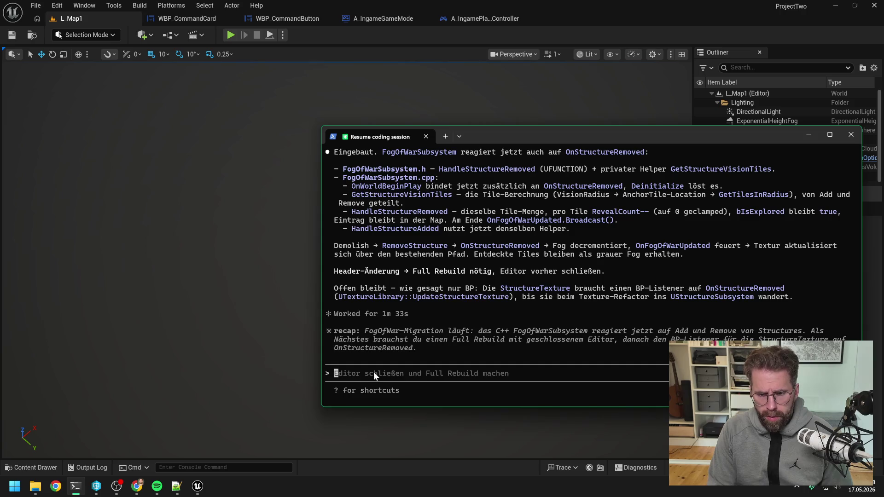
- Ask Claude Code to 'submit' and copy its fog-of-war description reply
type("submit")
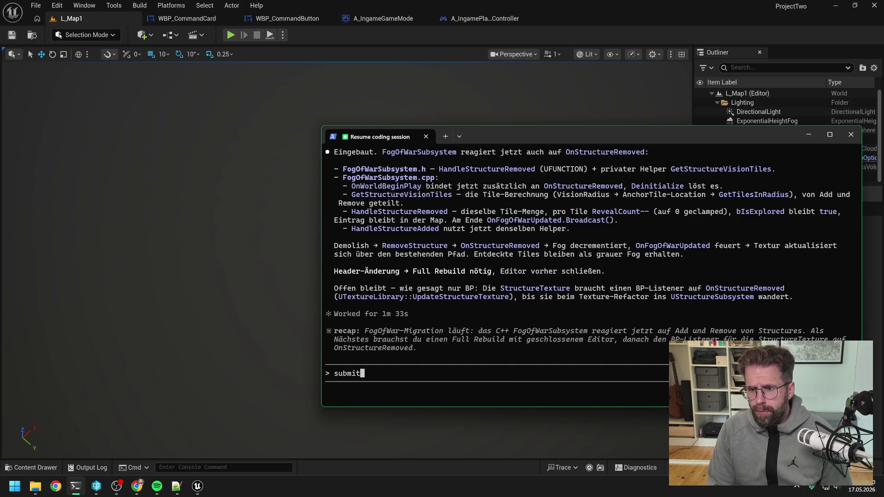
key("Return")
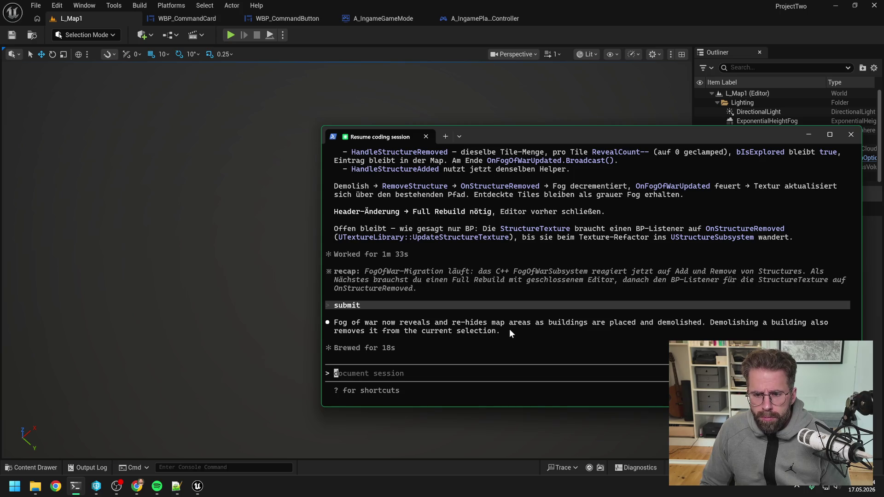
left_click_drag(509, 328, 336, 326)
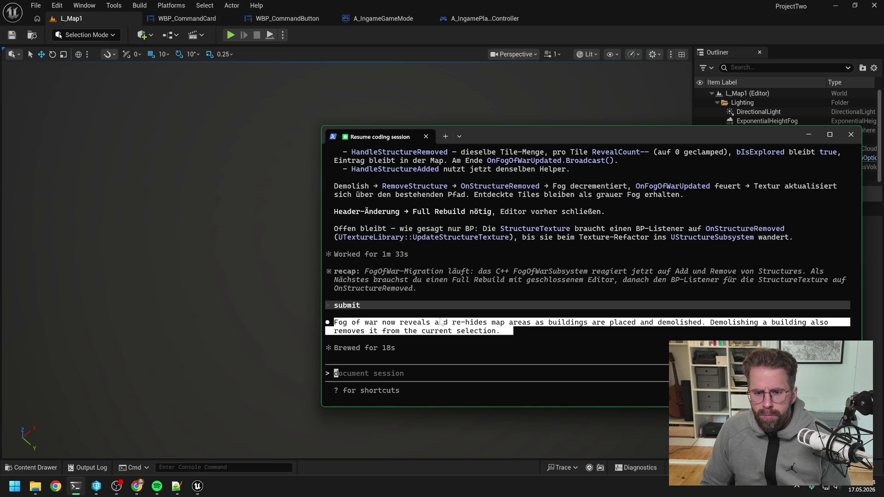
key("ctrl+c")
left_click(470, 35)
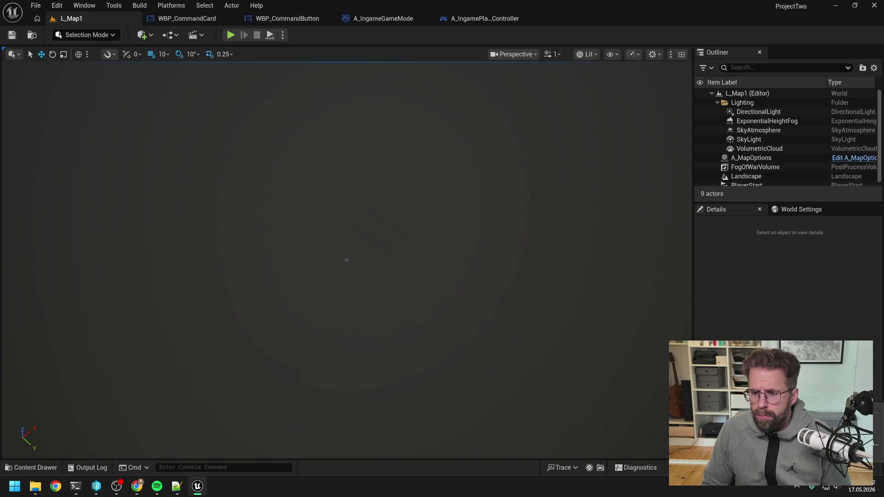
- Submit the 24-file default changelist with the pasted one-line fog-of-war description, then close Unreal Editor
left_click(877, 422)
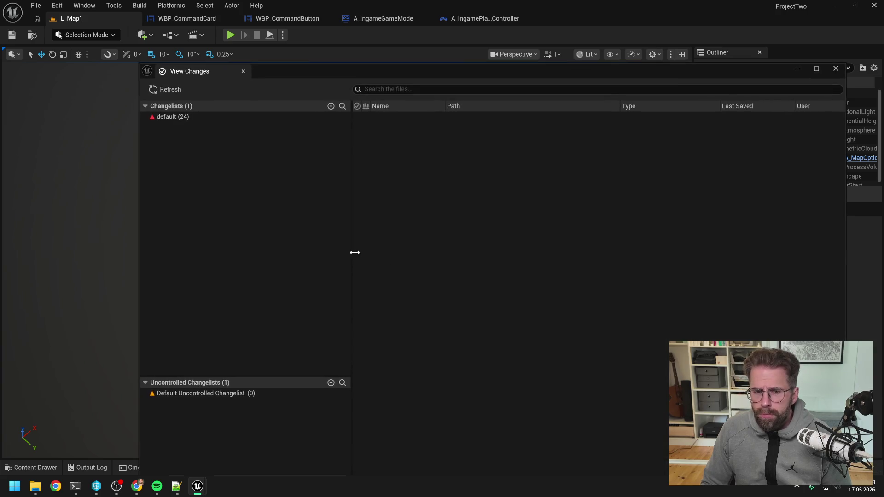
left_click(189, 117)
right_click(188, 117)
left_click(206, 128)
key("ctrl+v")
left_click(269, 132)
key("BackSpace")
key("BackSpace")
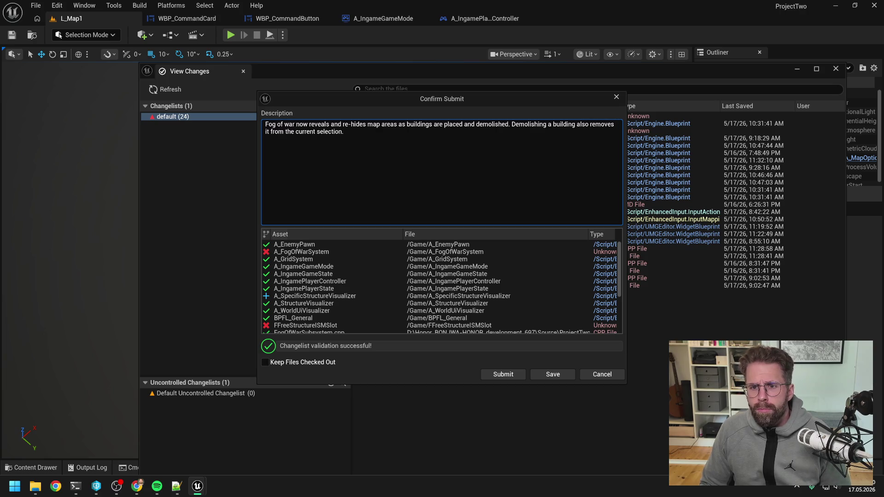
left_click(505, 375)
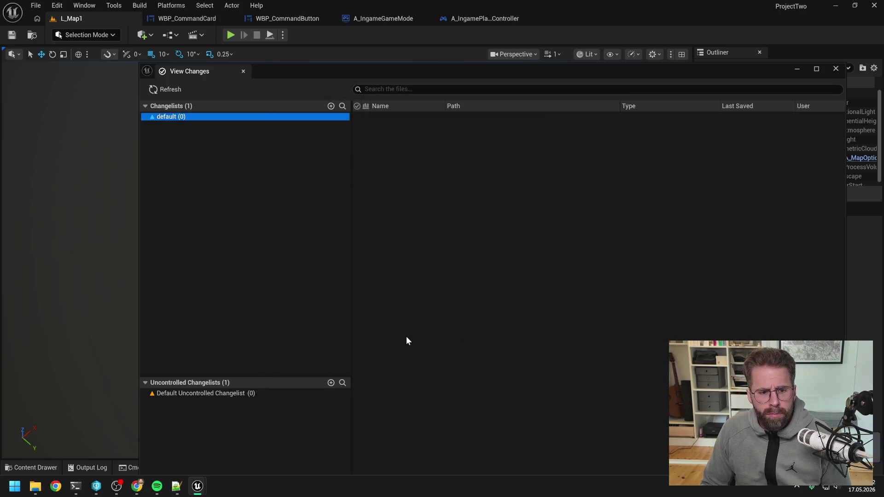
left_click(835, 69)
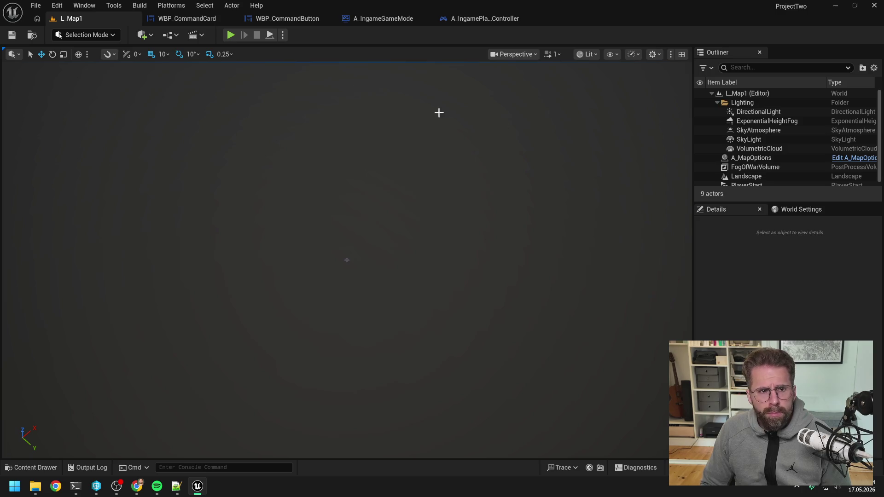
left_click(874, 5)
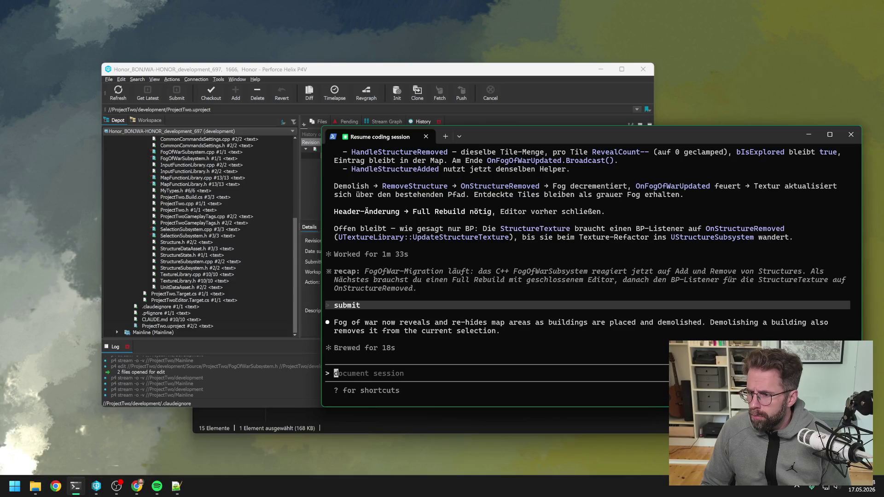
- Tidy the File Explorer windows, bringing the project folder window forward
key("super+e")
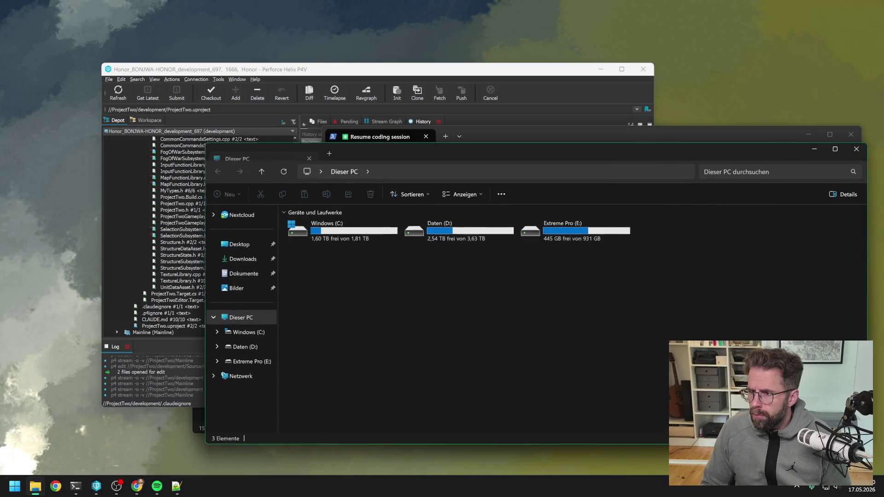
left_click_drag(723, 154, 883, 156)
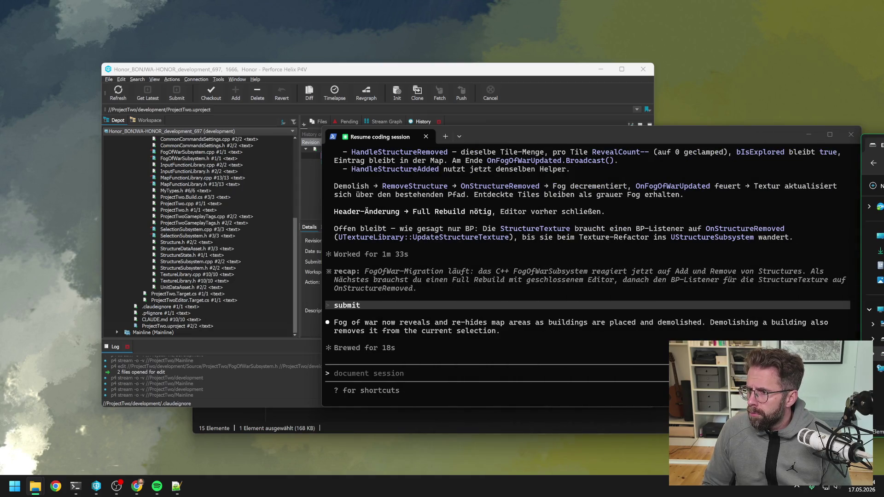
key("alt+F4")
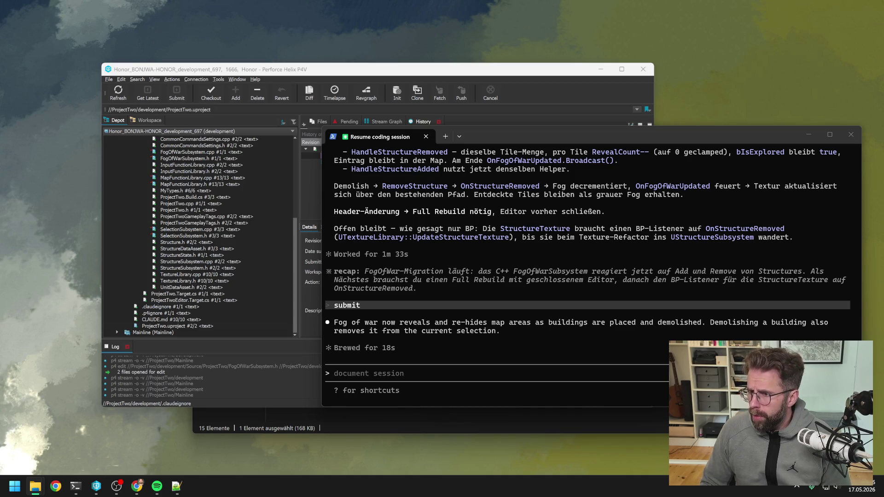
left_click(475, 77)
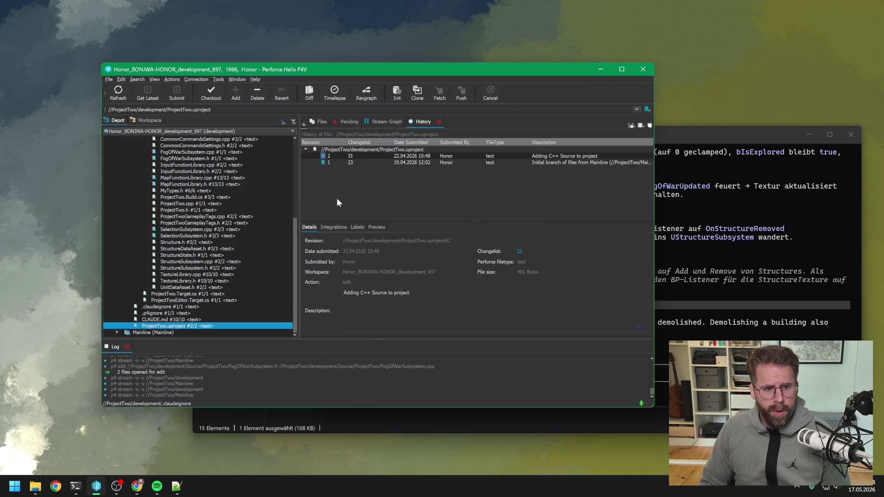
left_click(36, 485)
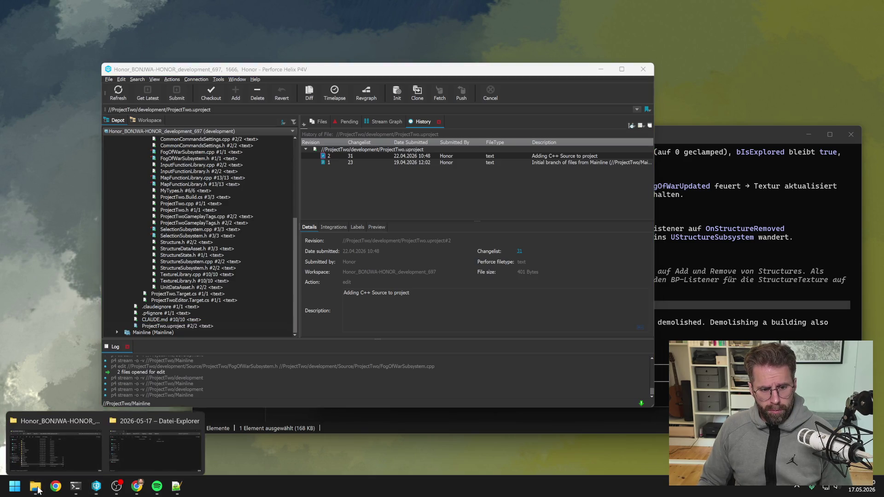
left_click(65, 442)
left_click_drag(348, 140, 382, 105)
- Reposition P4V and collapse the Source and Claude folders in the depot tree
left_click_drag(364, 74, 293, 67)
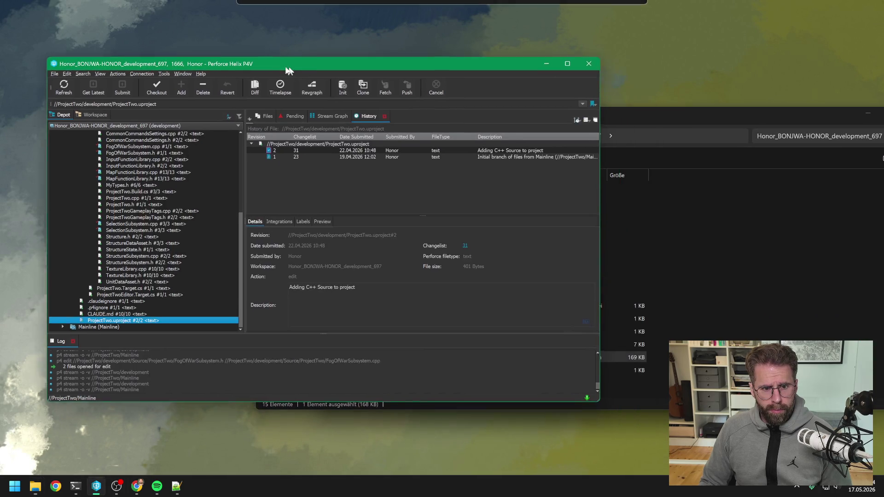
scroll(175, 207, "up", 7)
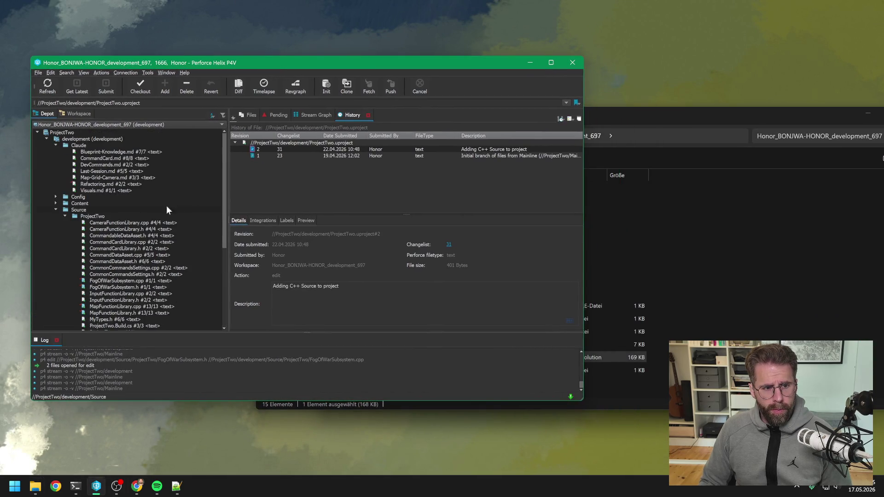
left_click(56, 210)
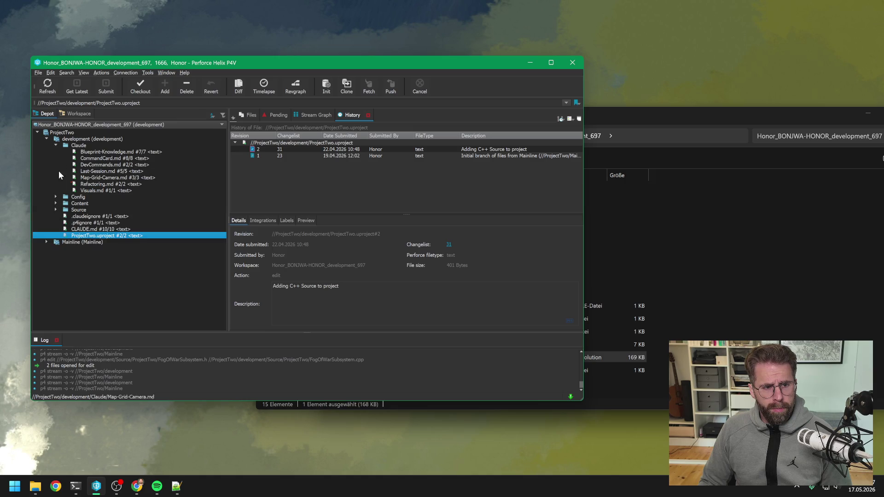
left_click(55, 145)
- Select Claude, Config, Content, Source, .claudeignore, .p4ignore, CLAUDE.md and ProjectTwo.uproject in the project folder
left_click(724, 245)
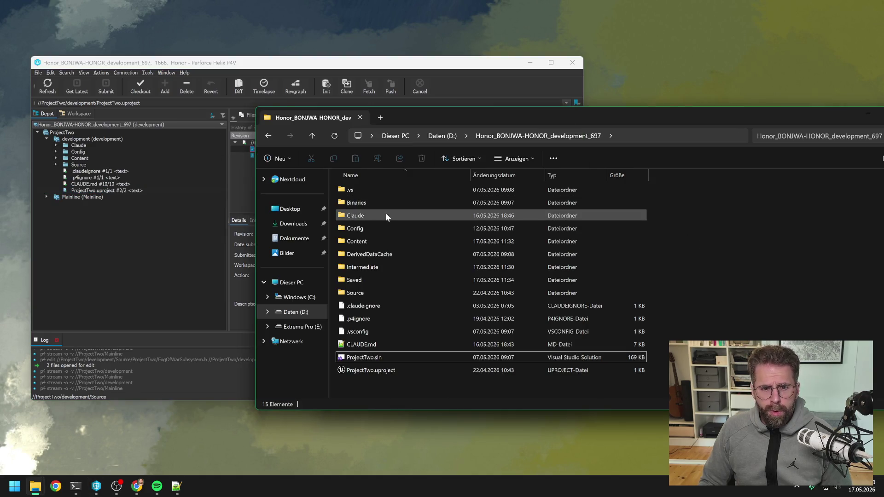
left_click(385, 214)
left_click(380, 224, "ctrl")
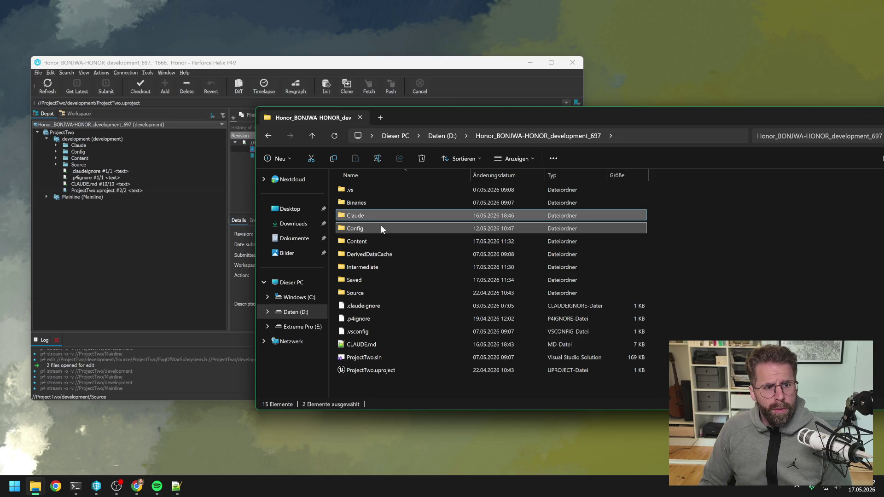
left_click(370, 236, "ctrl")
left_click(371, 289, "ctrl")
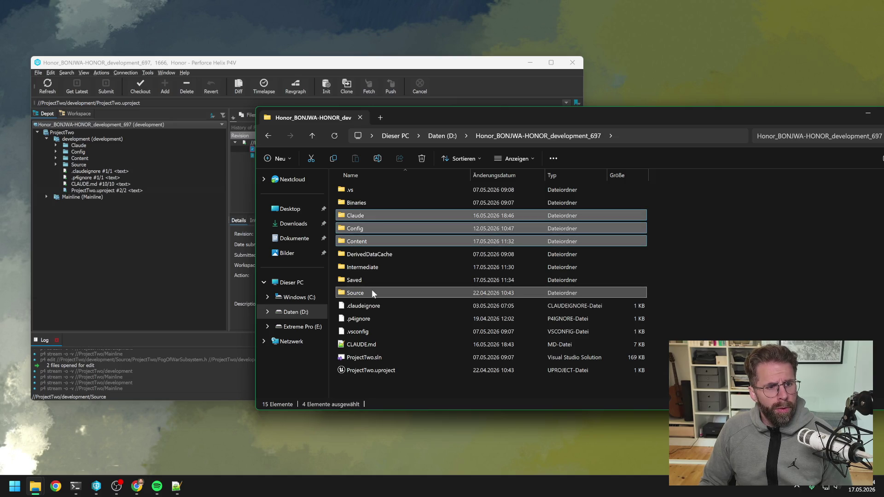
left_click(372, 305, "ctrl")
left_click(374, 317, "ctrl")
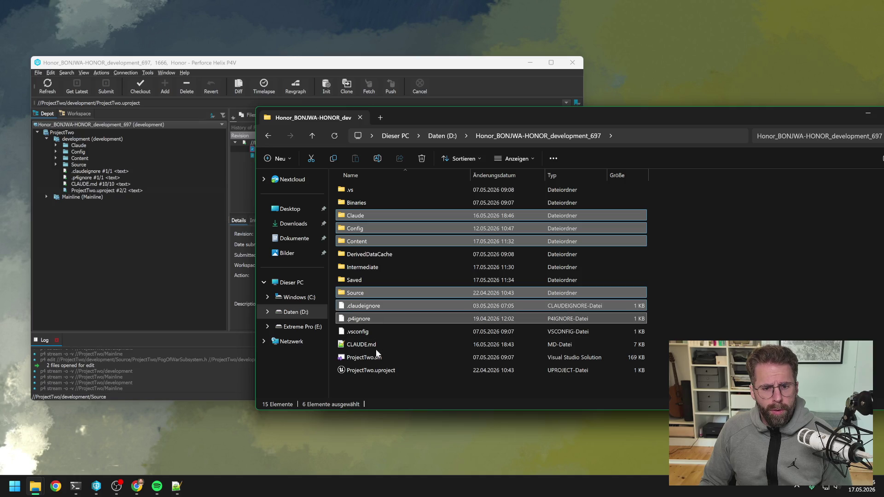
left_click(377, 344, "ctrl")
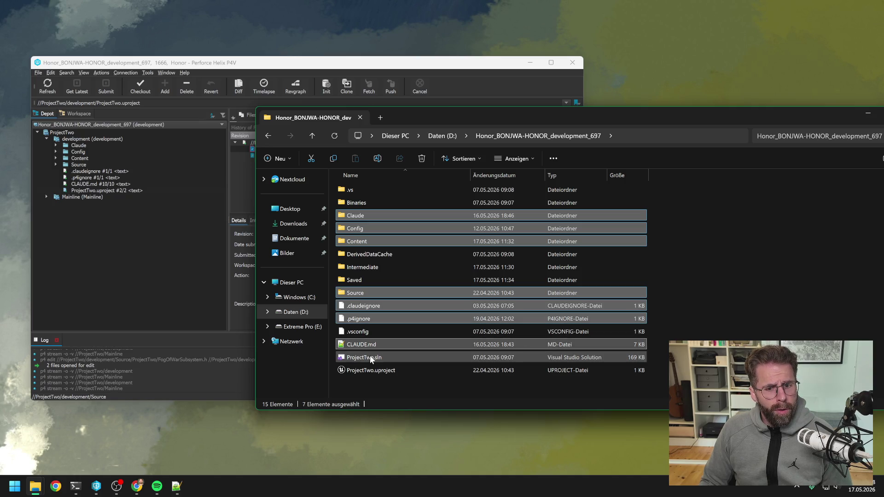
left_click(377, 369, "ctrl")
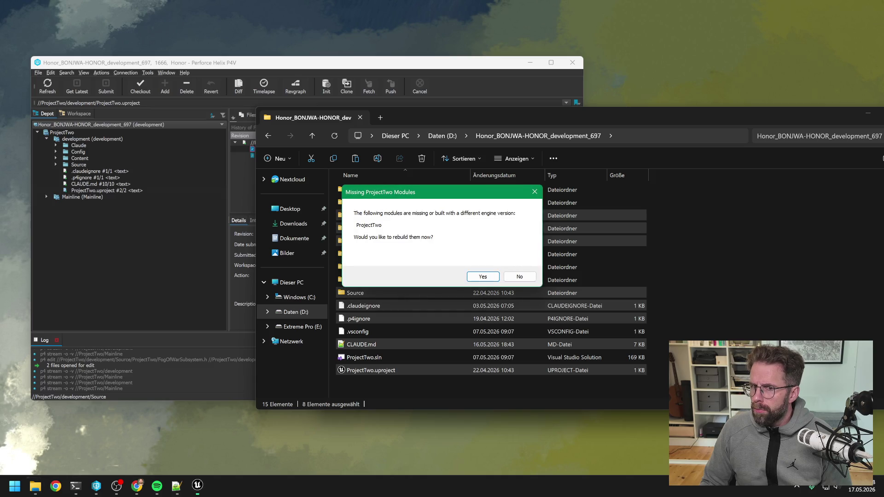
- Accept rebuilding the missing ProjectTwo module and bring the build progress window forward
left_click(481, 278)
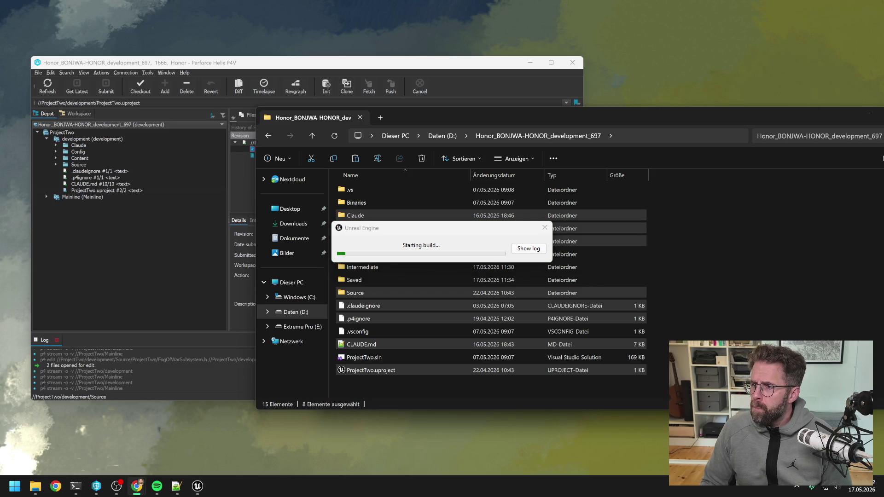
left_click(472, 235)
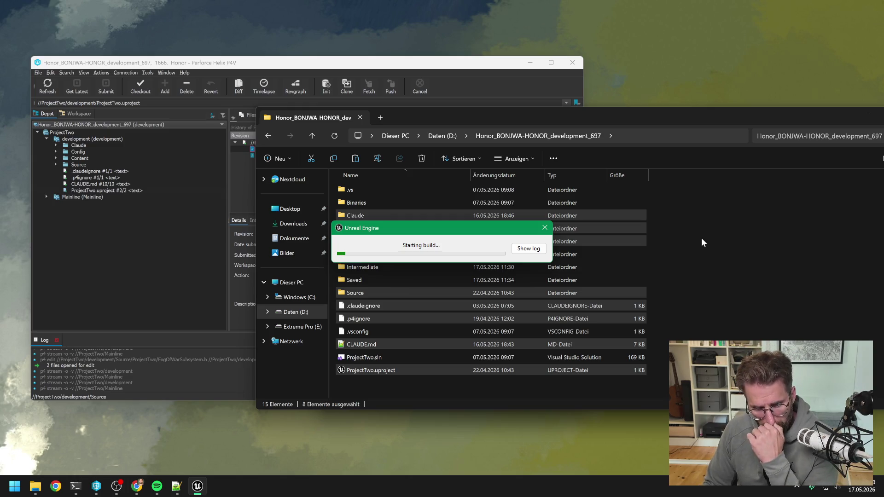
- Send Claude 'document session -> wenn wir nächstes mal resume session machen, direkt alle session als plan aufführen'
left_click(76, 485)
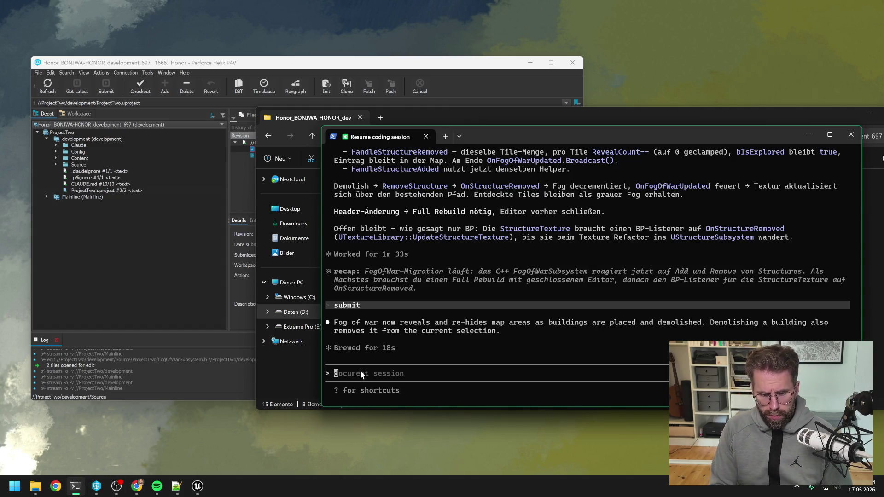
type("docu")
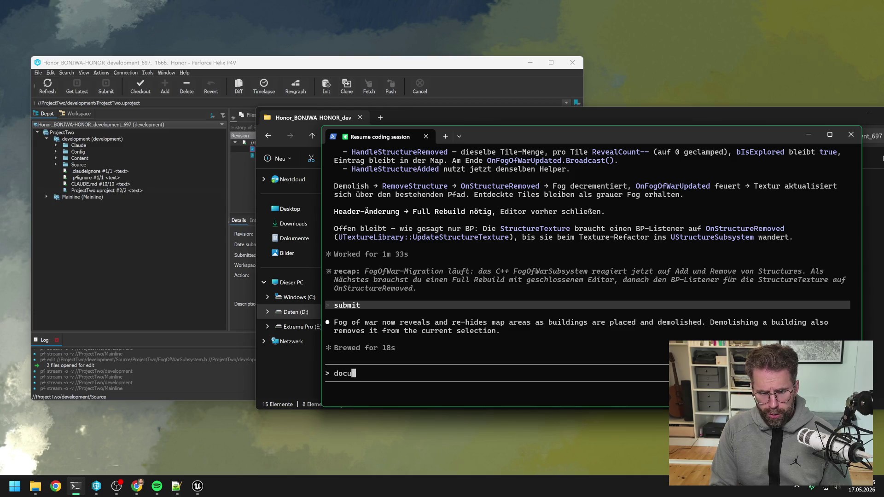
type("ment session")
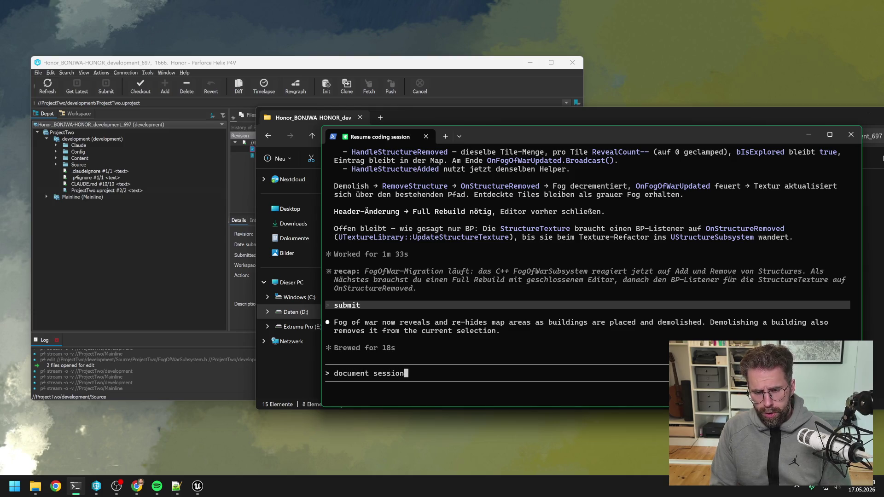
type(" ->")
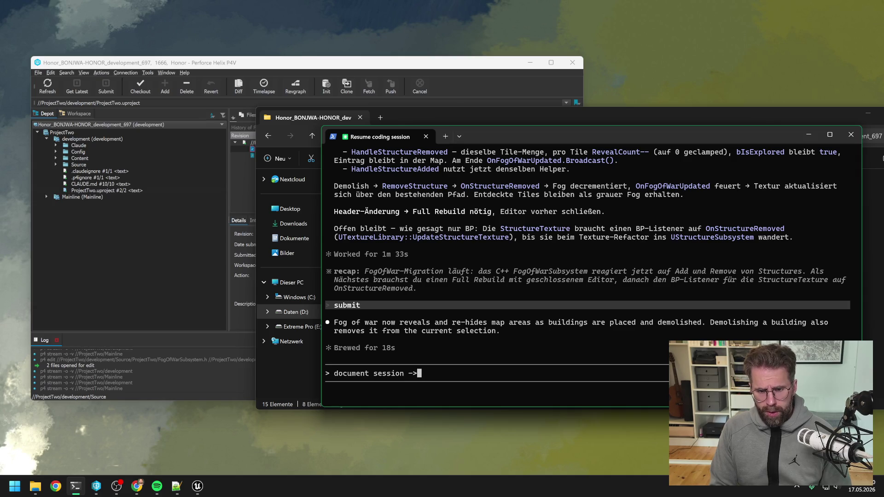
type(" we")
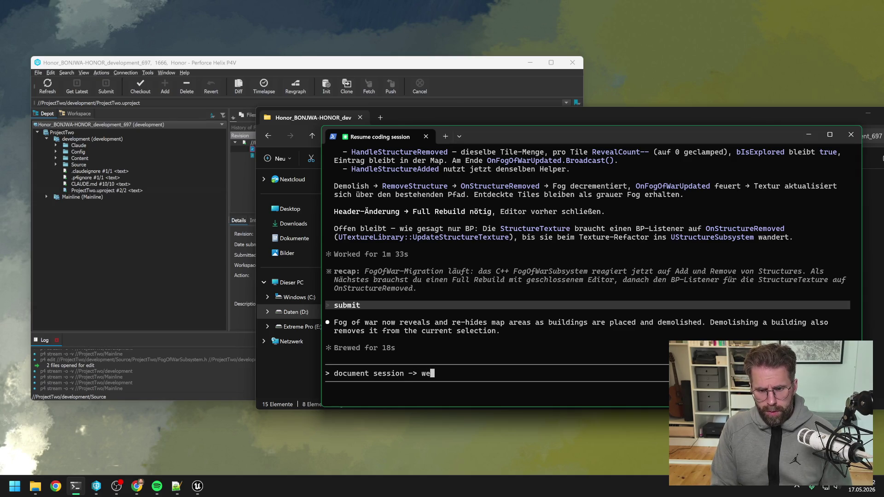
type("nn wir nächste an")
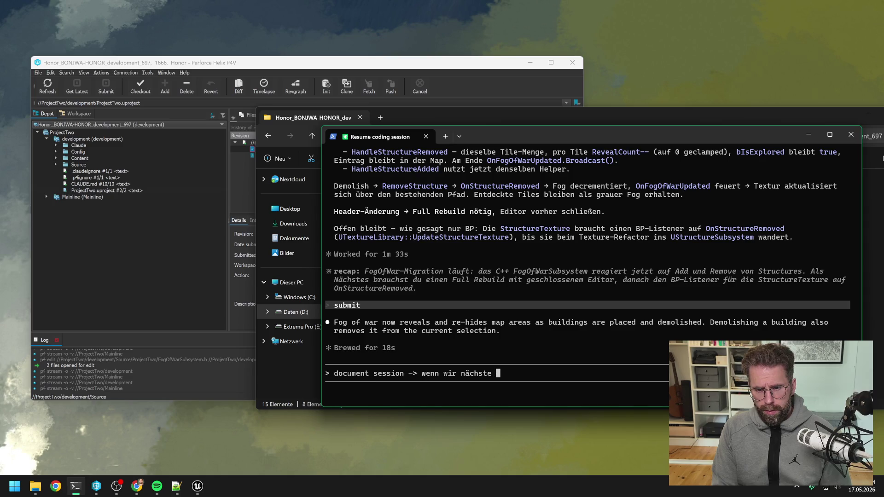
key("BackSpace")
key("BackSpace")
key("BackSpace")
type("chstes mal resume s")
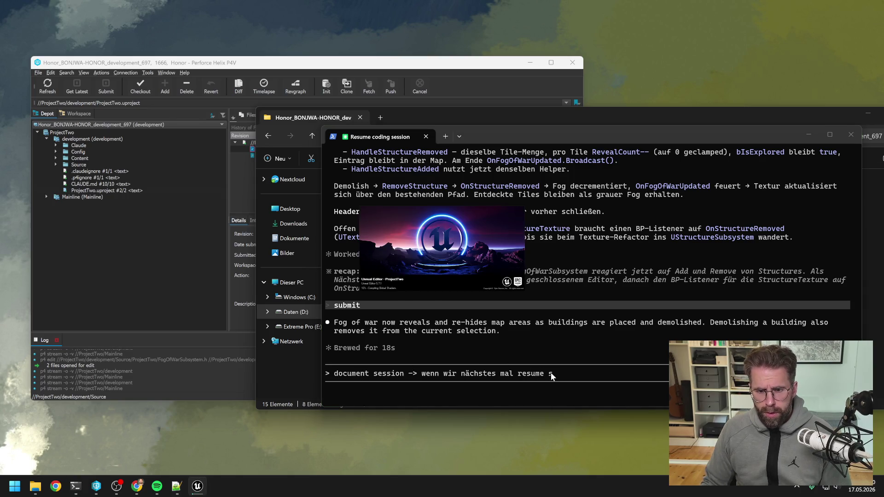
type("essioin")
key("BackSpace")
key("BackSpace")
key("BackSpace")
type("n machemn")
key("BackSpace")
key("BackSpace")
type("n, direkt alle")
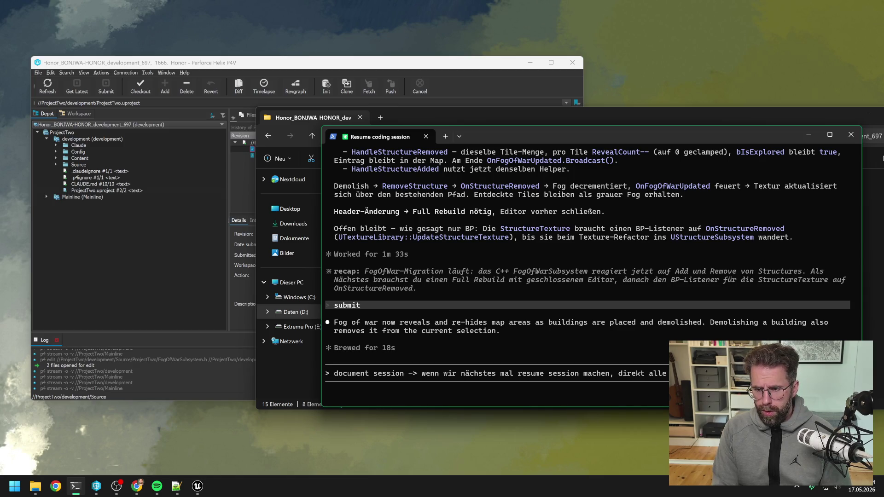
type("session als plan aufführen")
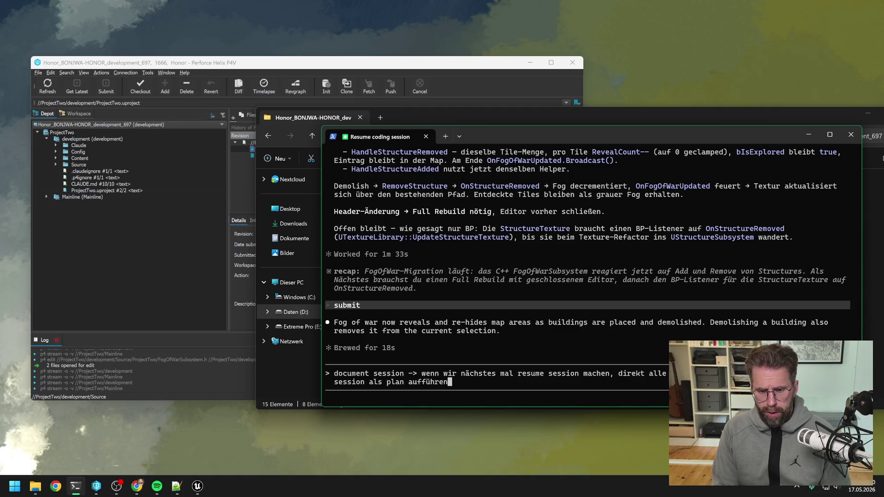
key("Return")
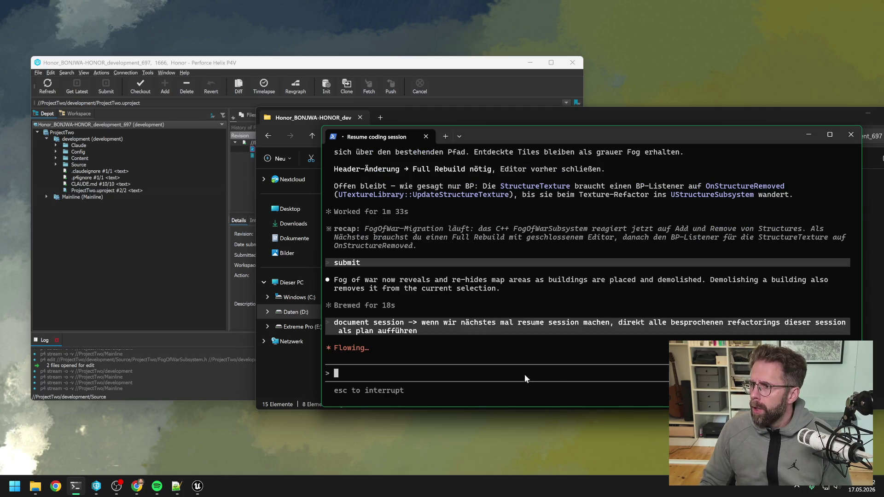
key("alt+Tab")
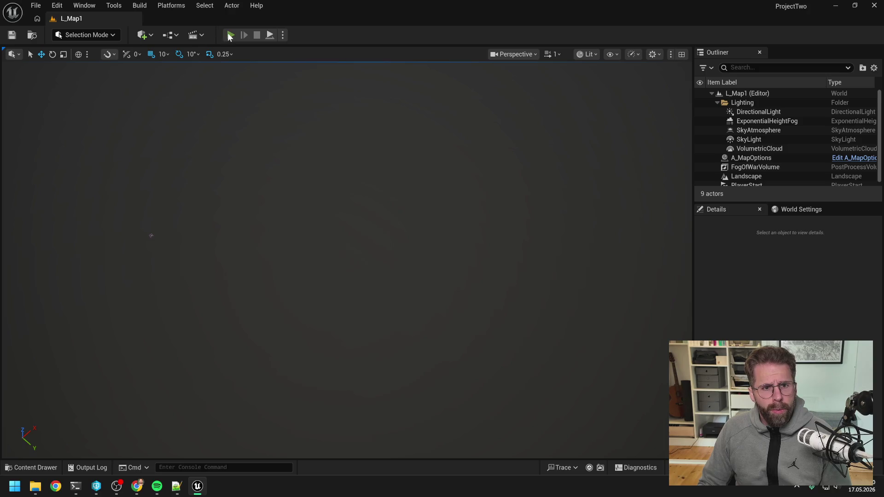
- Playtest the map by placing two Power Grid Generators, then stop playing
left_click(230, 35)
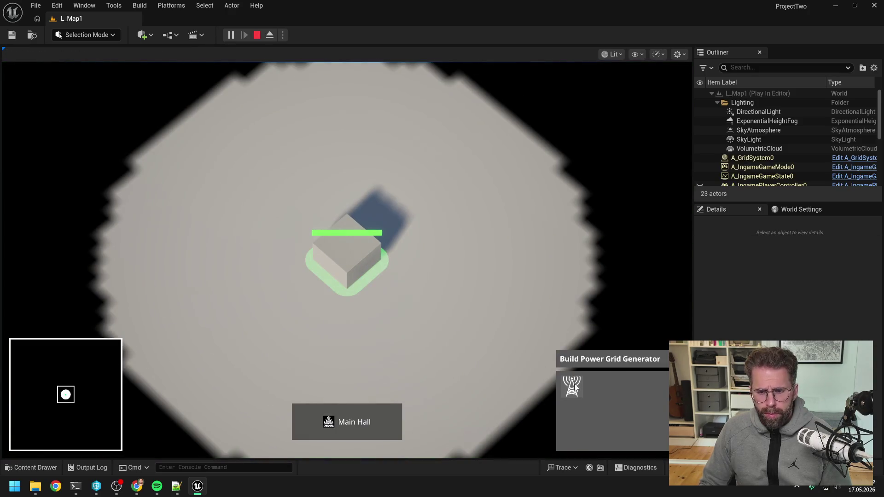
left_click(574, 387)
left_click(490, 242)
left_click(424, 185)
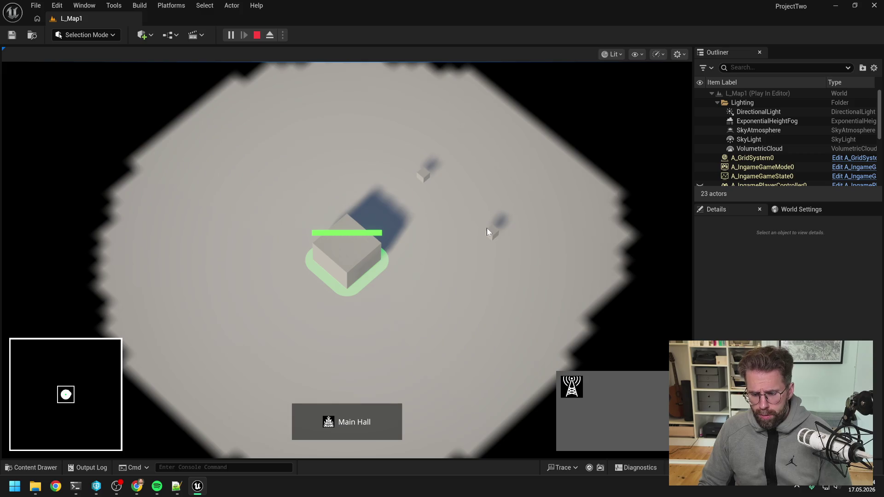
key("Escape")
key("alt+Tab")
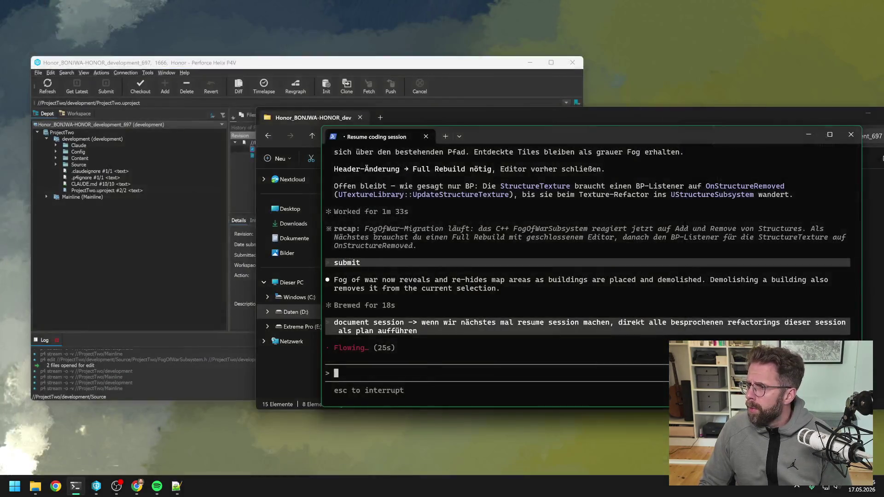
key("alt+Tab")
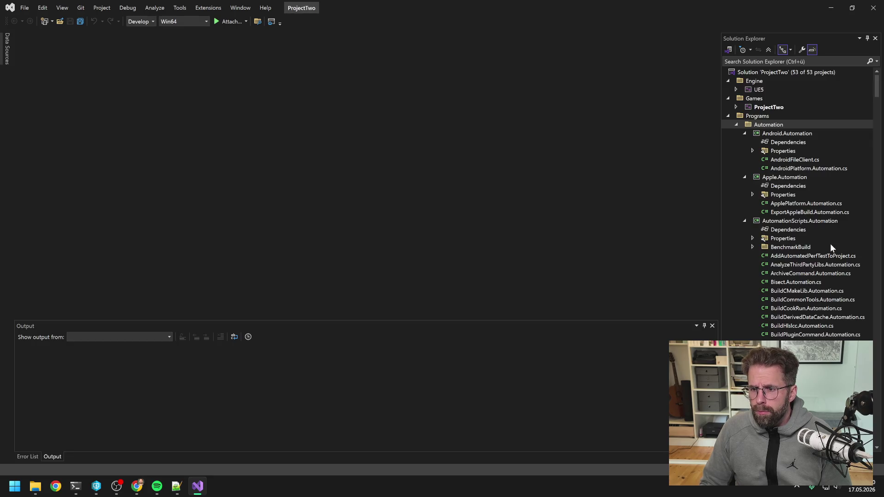
- Collapse Programs and Visualizers, and expand ProjectTwo's Source folder in Solution Explorer
left_click(728, 116)
left_click(727, 132)
left_click(736, 107)
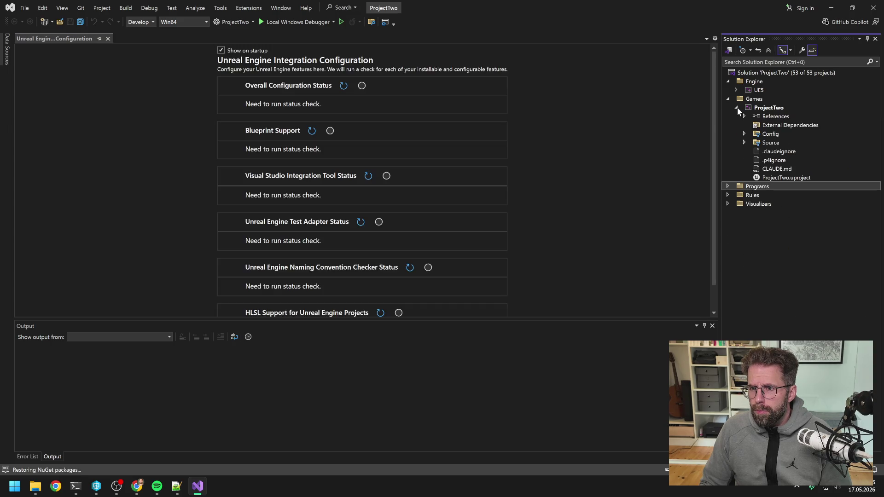
left_click(744, 142)
left_click(752, 151)
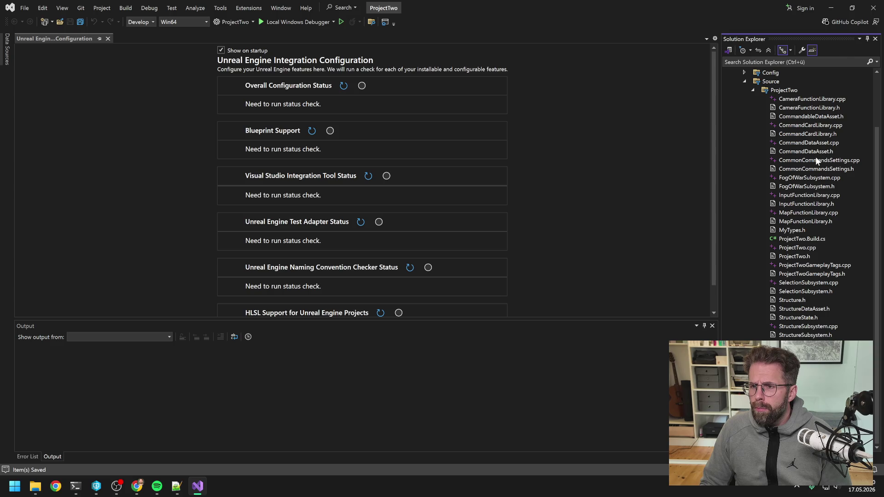
scroll(816, 156, "up", 3)
- Rebuild the ProjectTwo project, confirm it succeeded, then close Visual Studio
right_click(782, 107)
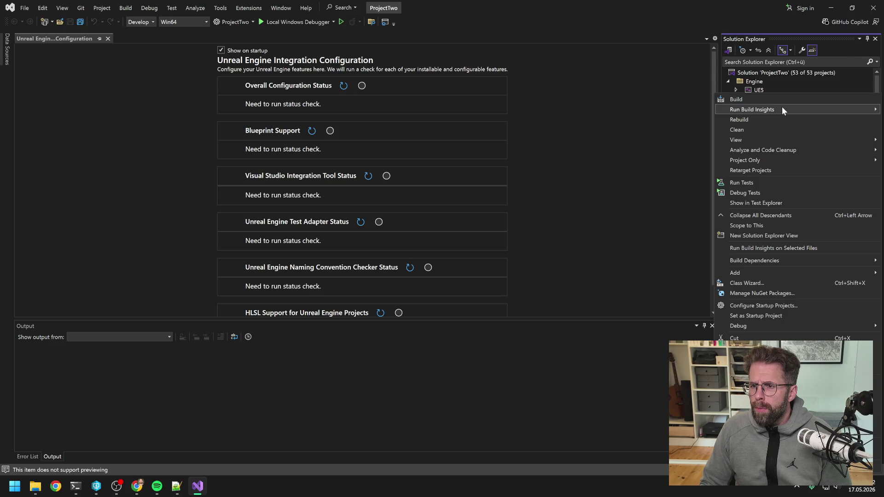
left_click(772, 118)
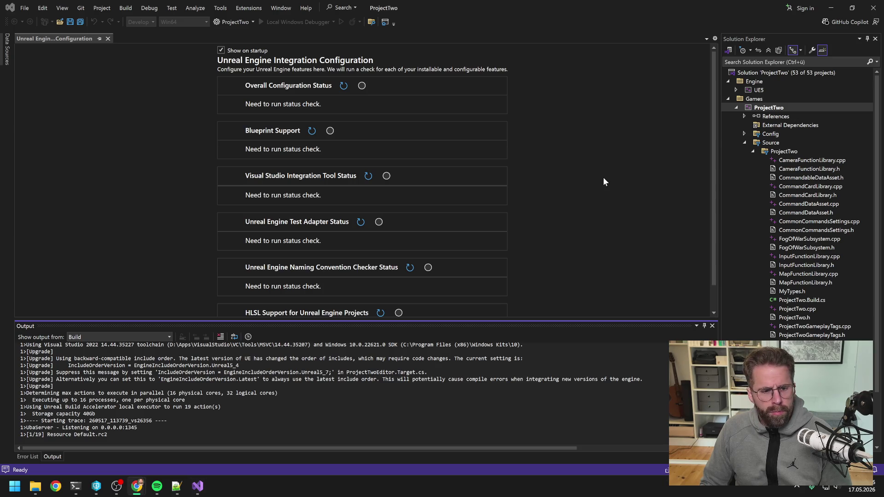
left_click(75, 486)
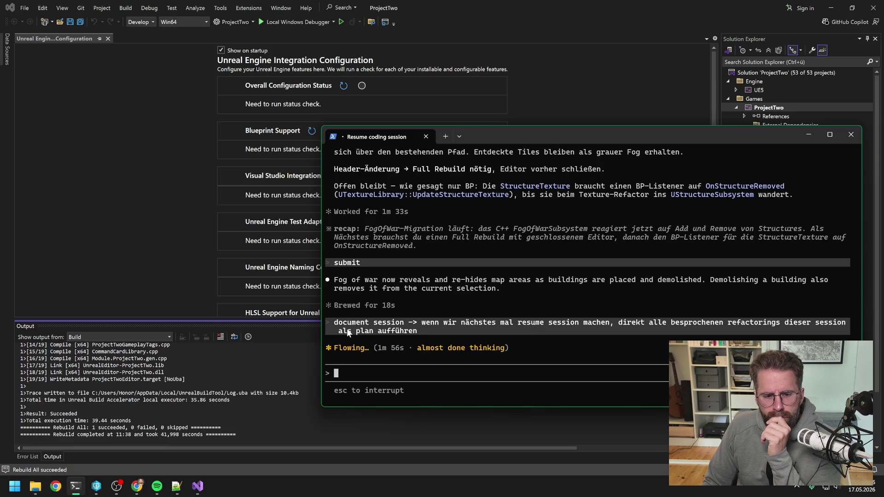
left_click(523, 9)
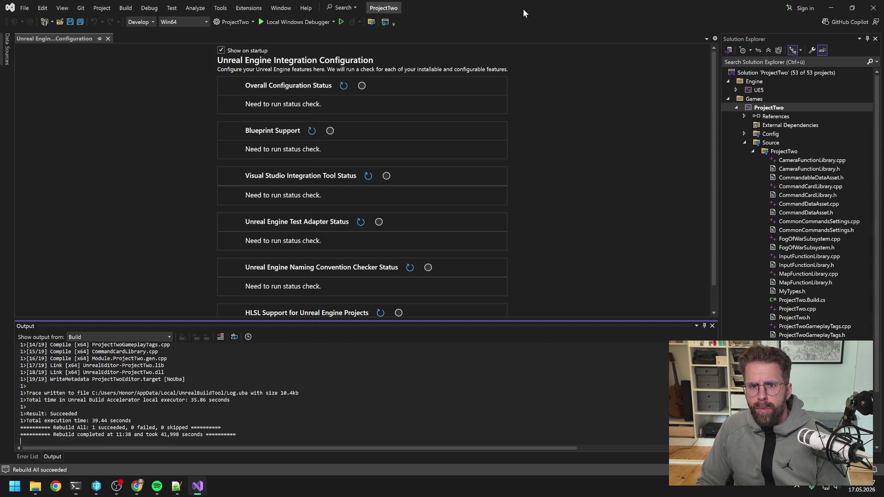
left_click(874, 8)
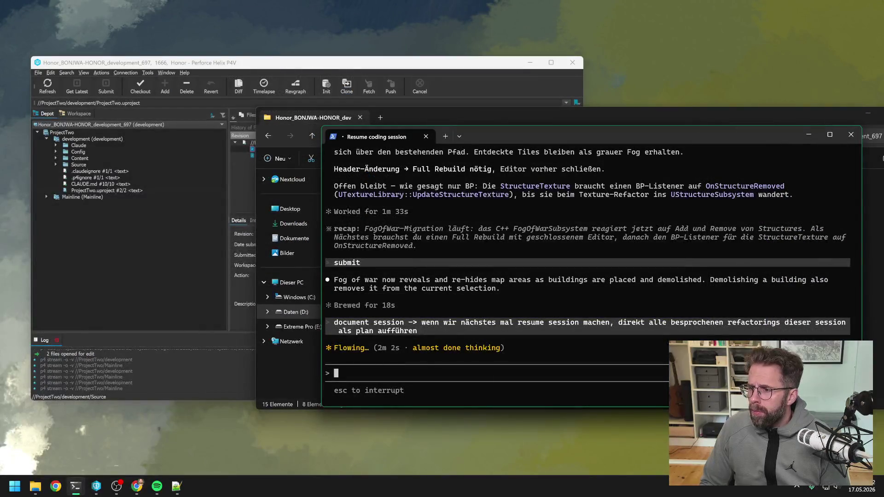
- Open ProjectTwo.uproject with Unreal Engine from the 2026-05-17 backup, declining the module rebuild
key("alt+Tab")
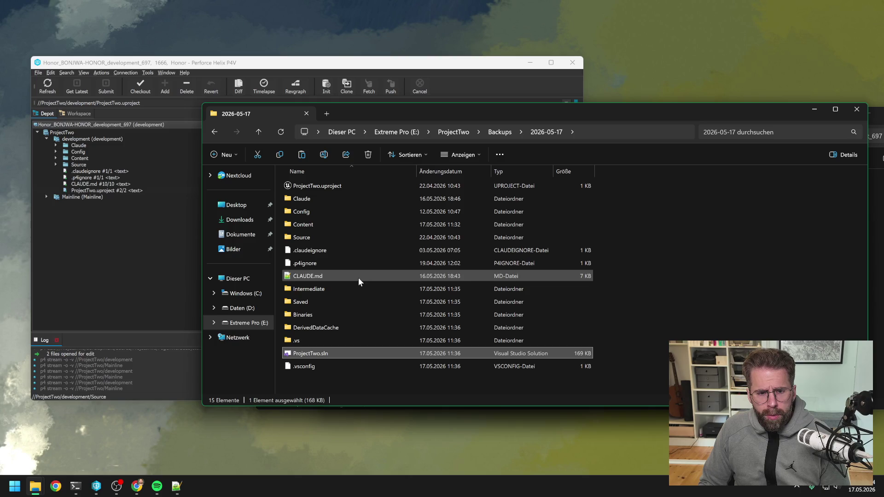
double_click(321, 186)
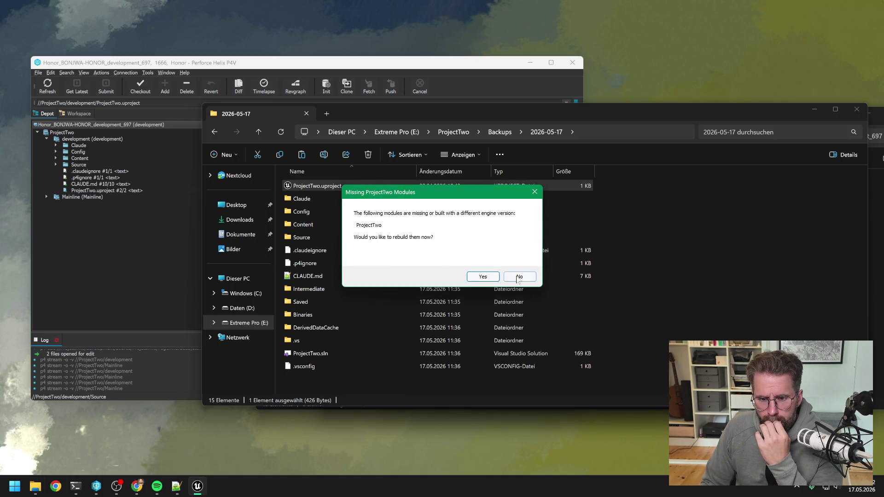
left_click(519, 276)
left_click(570, 276)
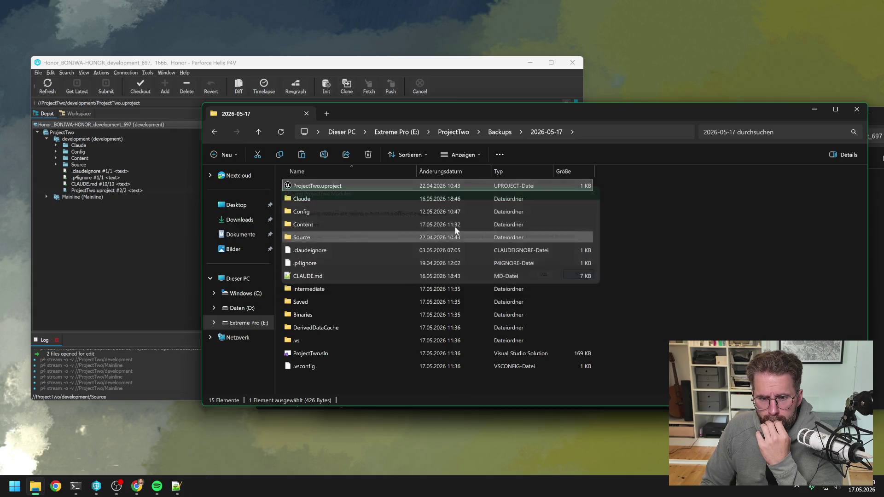
right_click(338, 186)
mouse_move(377, 238)
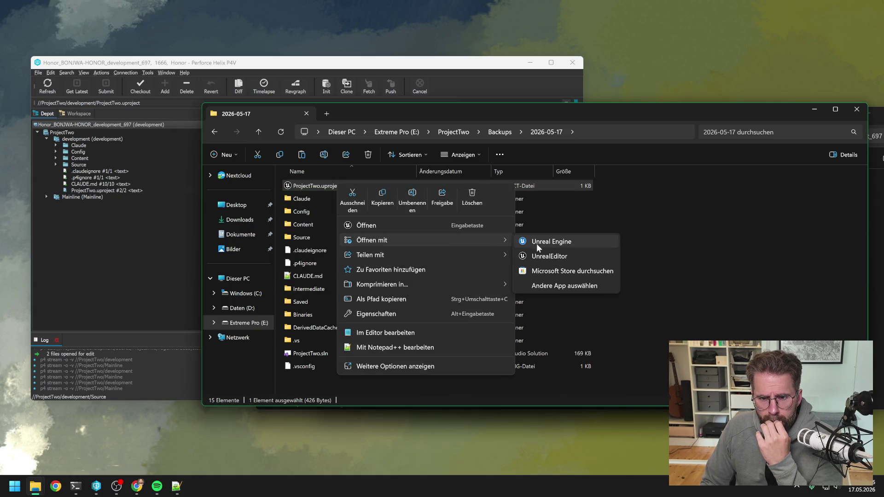
left_click(535, 243)
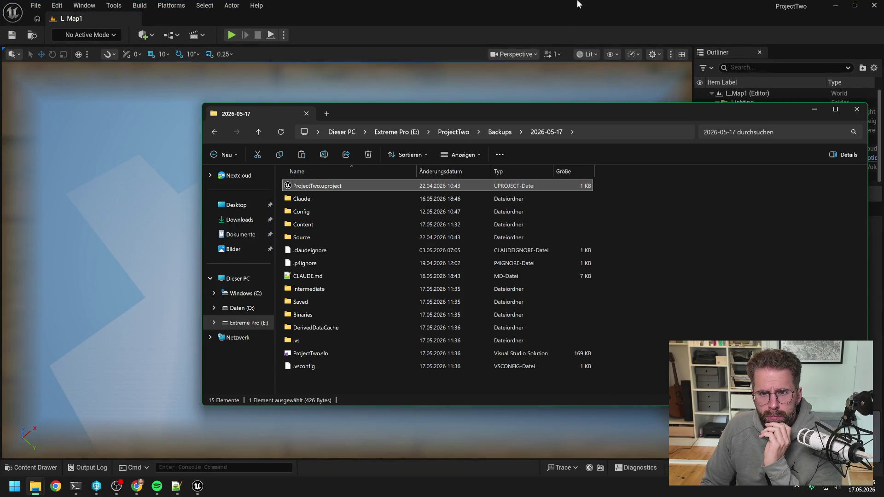
- Playtest the level by placing two buildings, then stop and close Unreal Editor
left_click(580, 6)
key("alt+p")
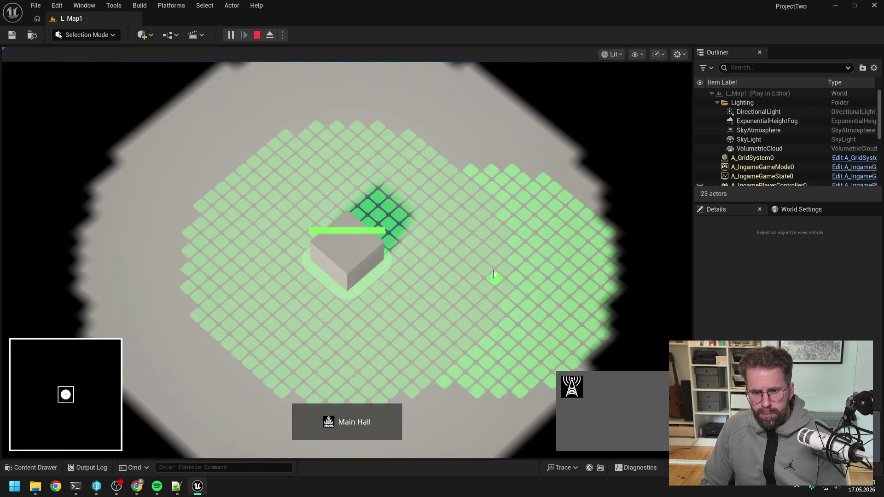
left_click(494, 260)
left_click(388, 151)
key("Escape")
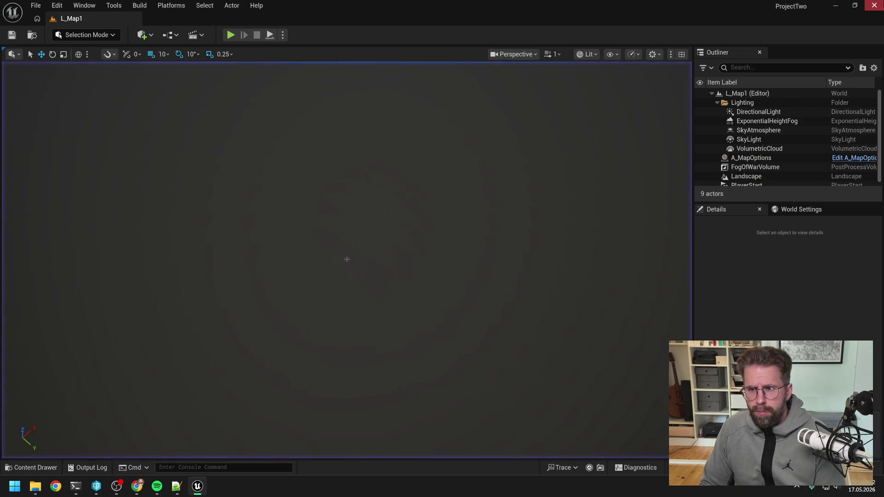
key("alt+F4")
- Rename the 2026-05-17 backup folder to 2026-05-17_Safe and close the Backups window
left_click(499, 132)
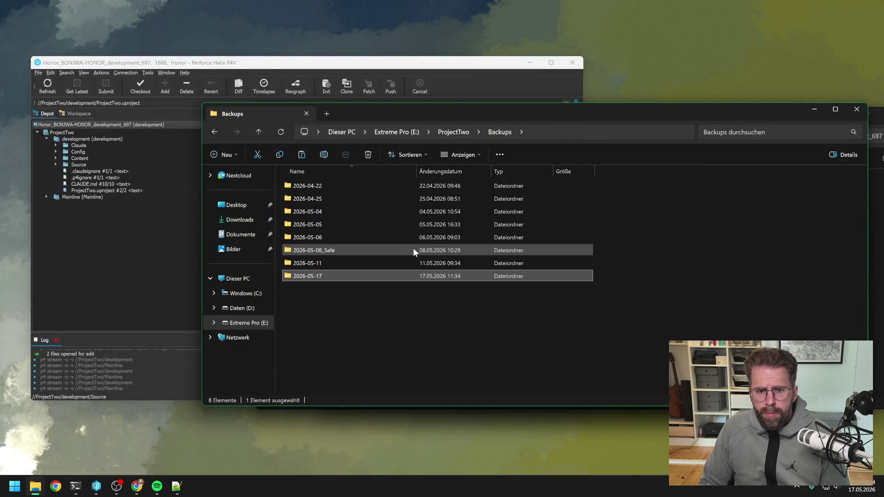
key("F2")
type("_Safe")
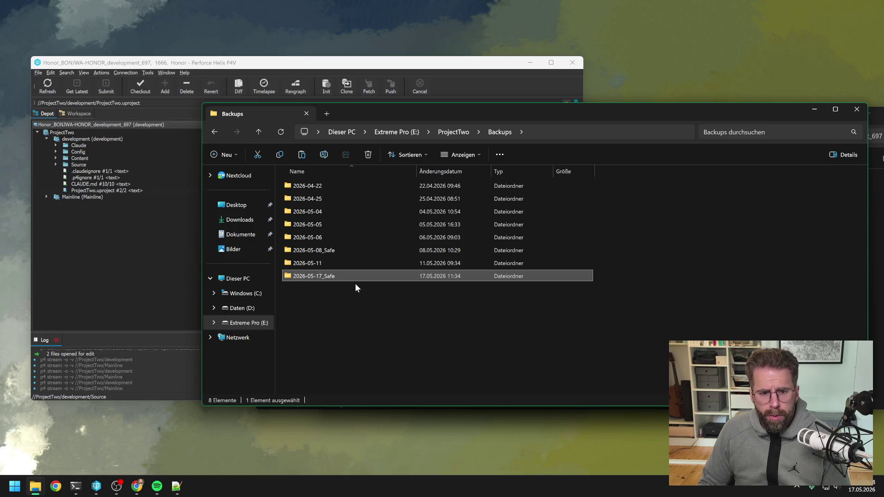
left_click(361, 311)
left_click_drag(569, 119, 515, 129)
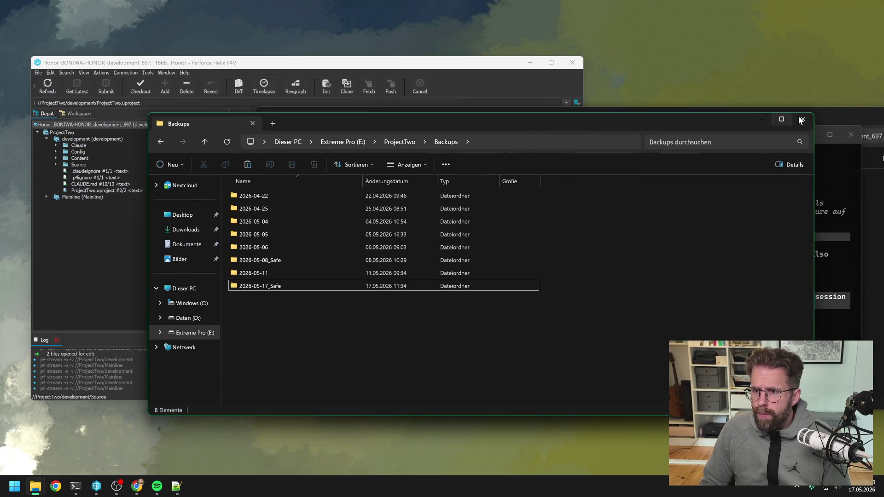
left_click(802, 118)
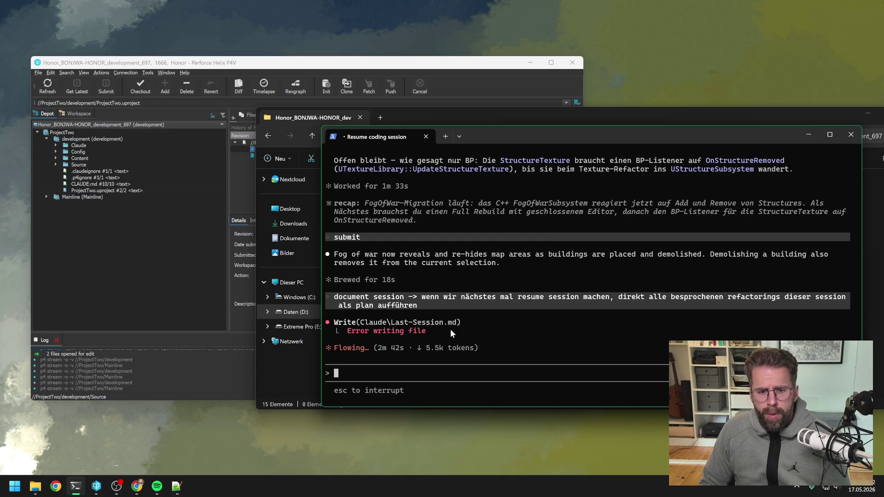
- Check out CLAUDE.md in the P4V depot
left_click(97, 488)
left_click(103, 185)
right_click(104, 185)
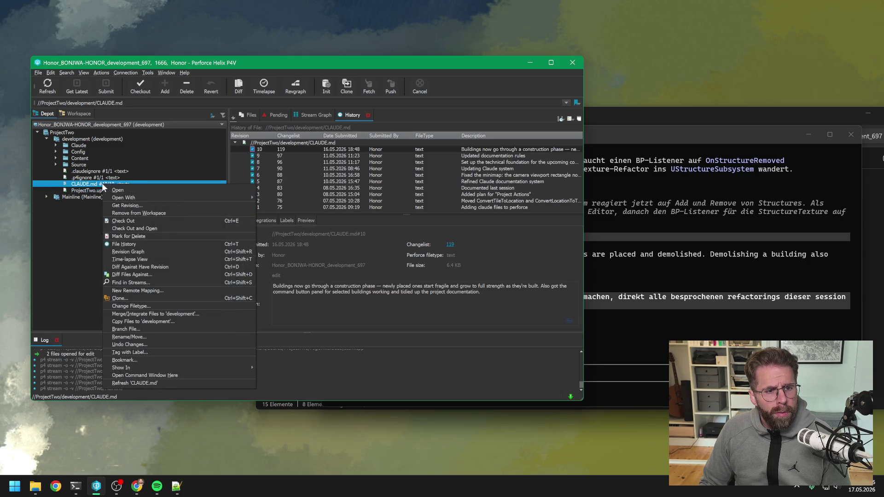
left_click(125, 223)
left_click(619, 137)
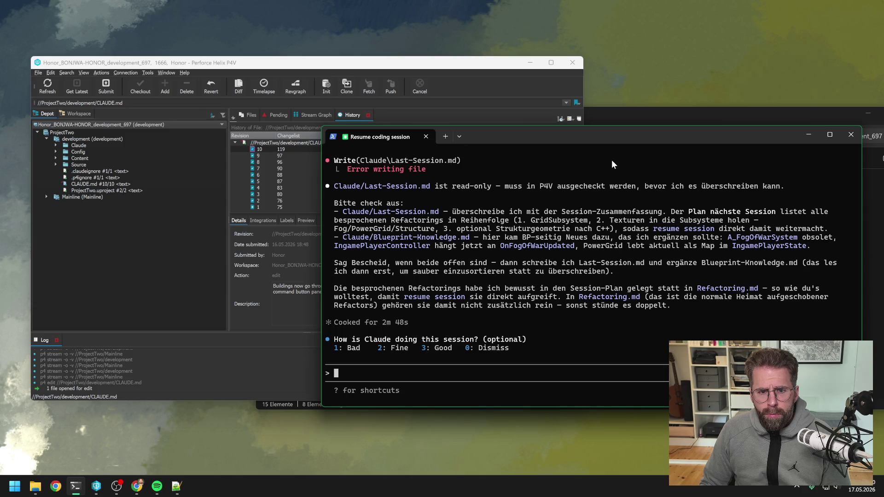
- Check out Last-Session.md from the depot's Claude folder
left_click(54, 145)
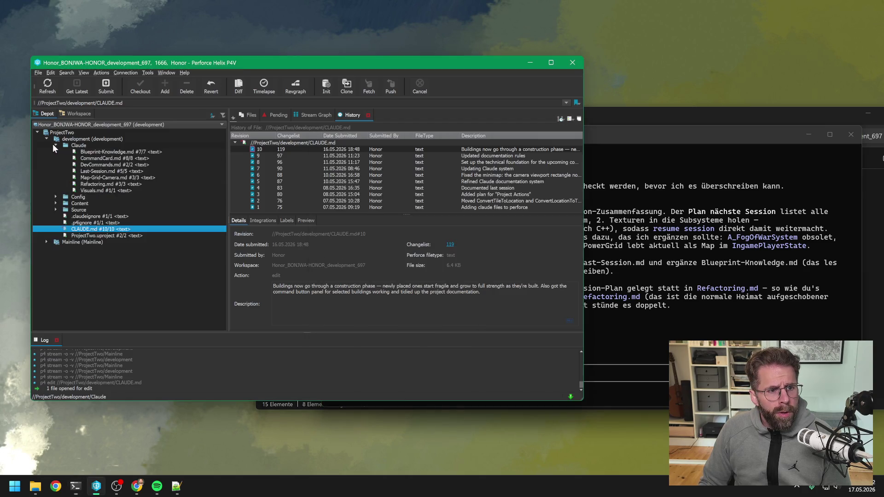
left_click(56, 209)
left_click(108, 171)
right_click(108, 175)
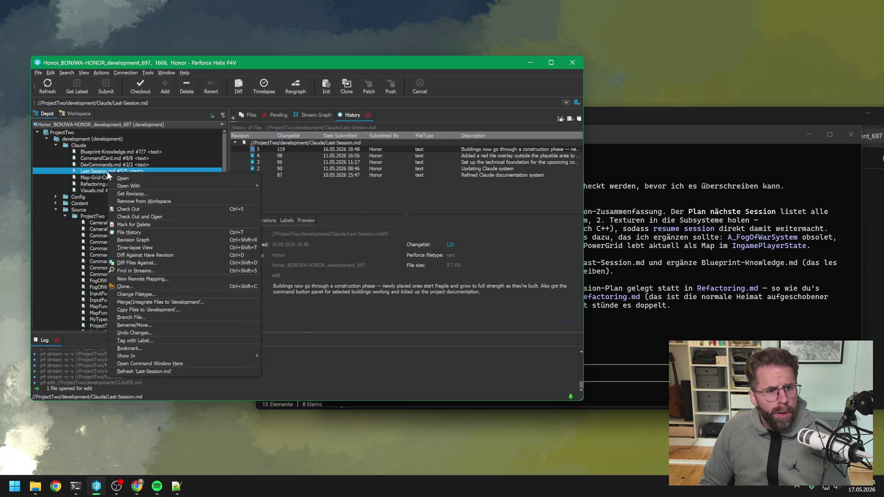
left_click(138, 216)
left_click(692, 125)
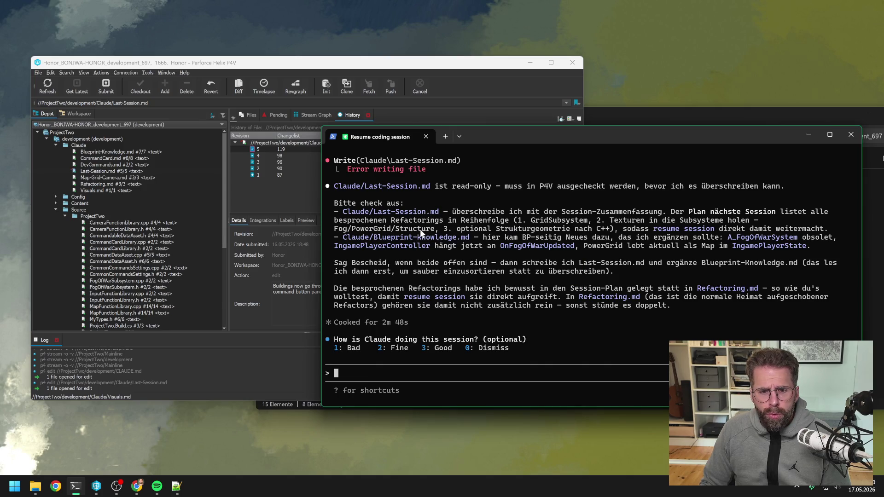
- Check out Blueprint-Knowledge.md for editing
left_click(110, 152)
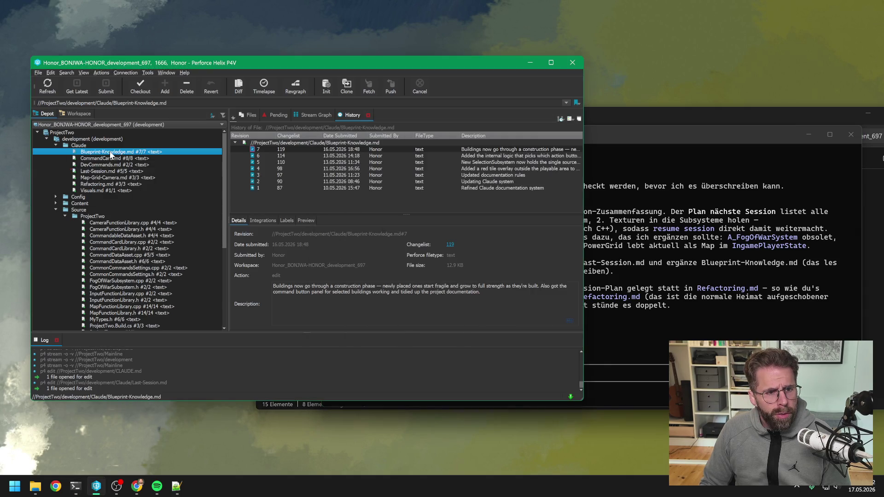
right_click(111, 153)
left_click(130, 189)
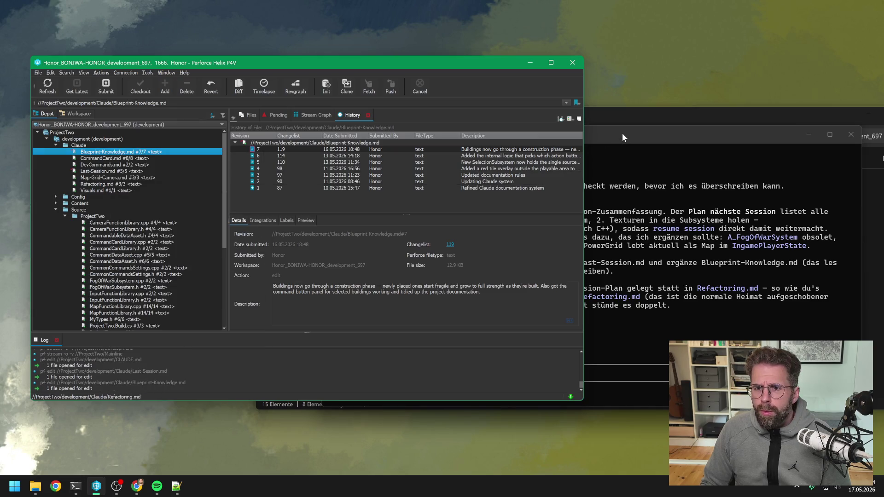
left_click(622, 134)
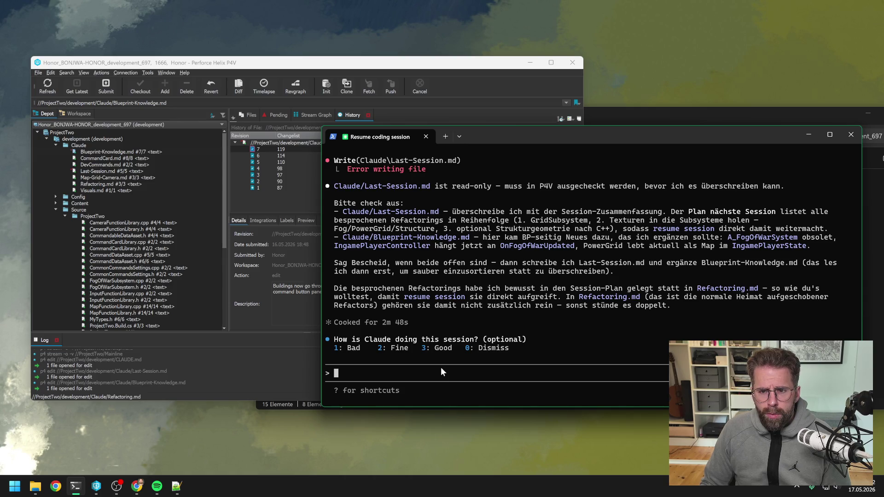
- Reply 'jetzt ausgecheckt' to Claude and rate the session 3 (Good)
type("jetzt ")
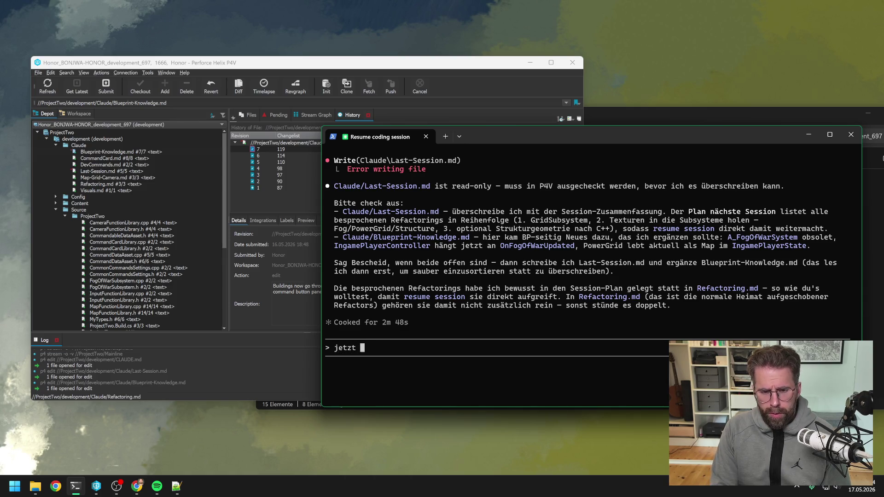
type("ausgecheckt")
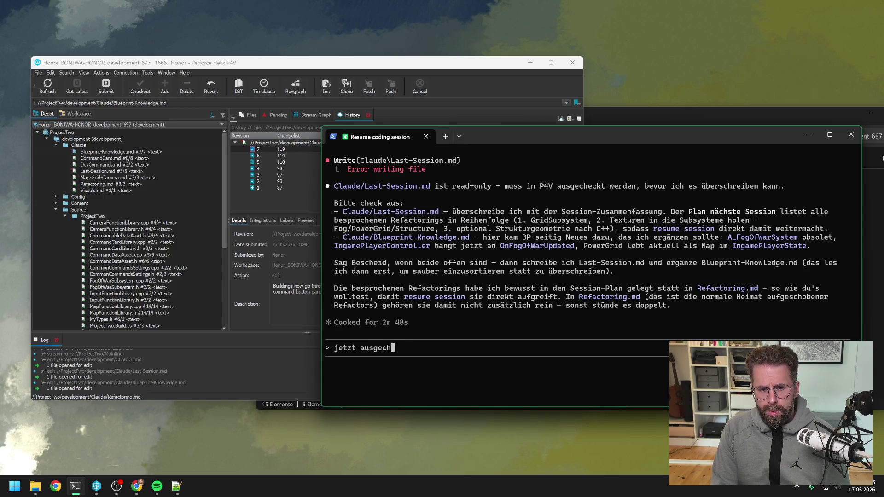
key("Return")
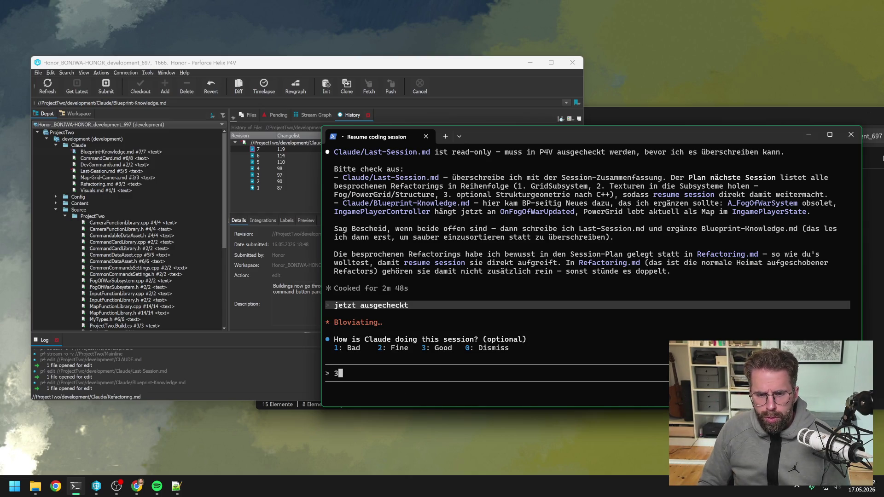
key("3")
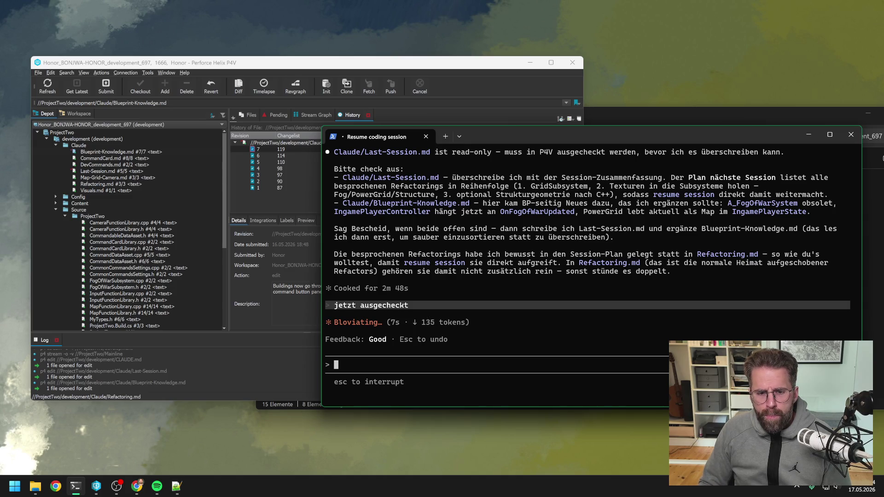
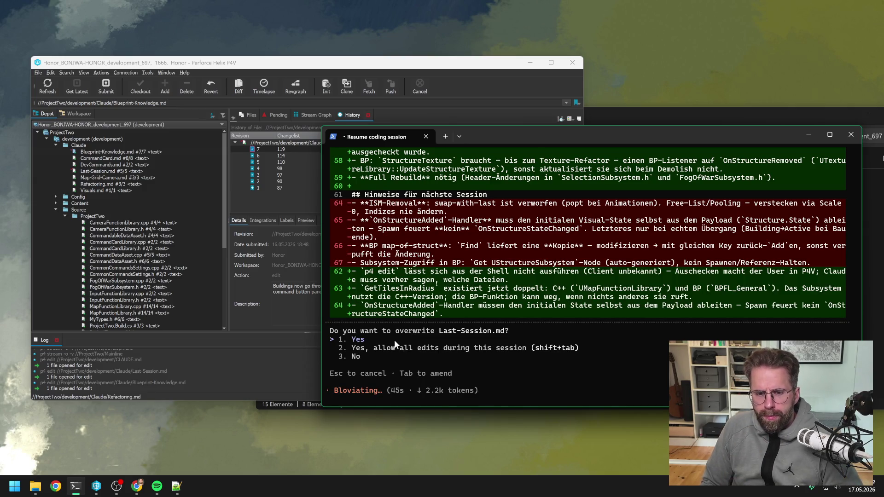
- Approve overwriting Last-Session.md with option 1 (Yes), then scroll back through its diff
key("Return")
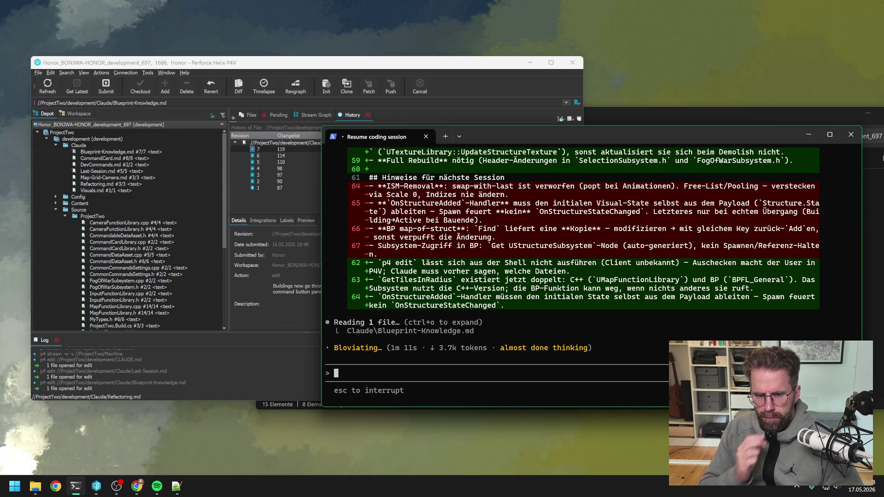
scroll(507, 259, "up", 8)
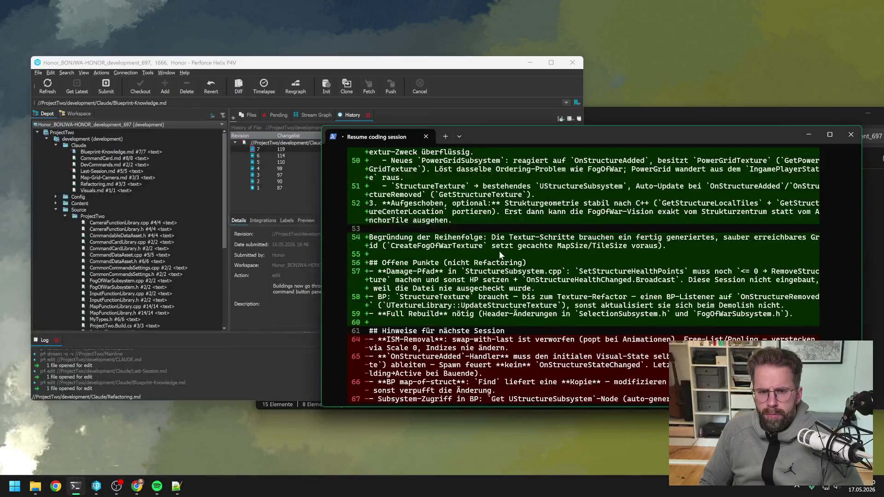
scroll(506, 259, "up", 2)
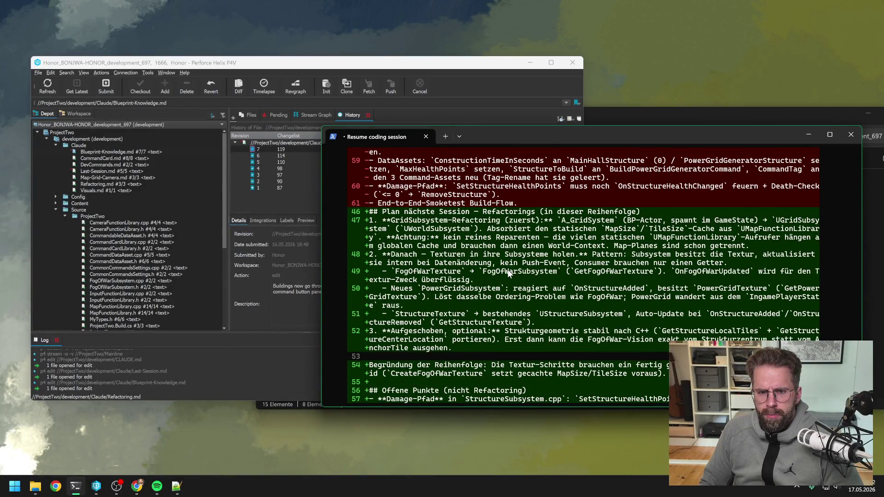
scroll(509, 273, "up", 7)
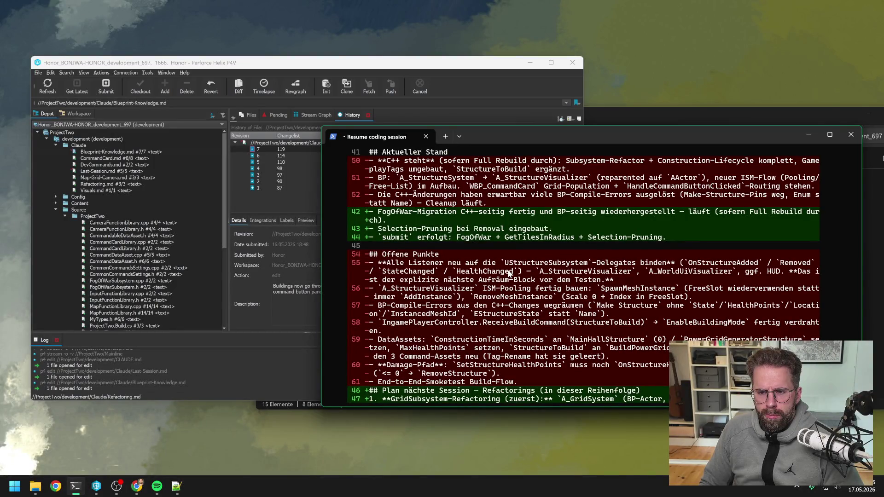
scroll(509, 273, "down", 15)
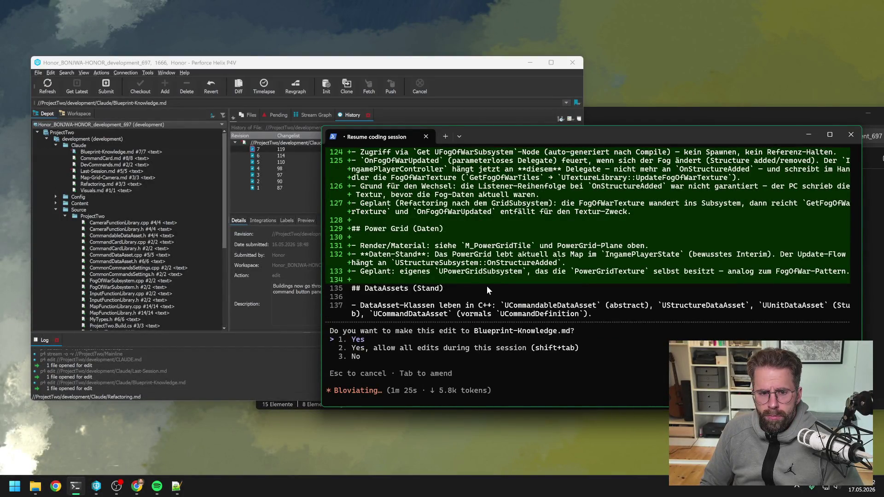
- Review and approve the Power Grid and FogOfWar additions to Blueprint-Knowledge.md
scroll(499, 280, "up", 8)
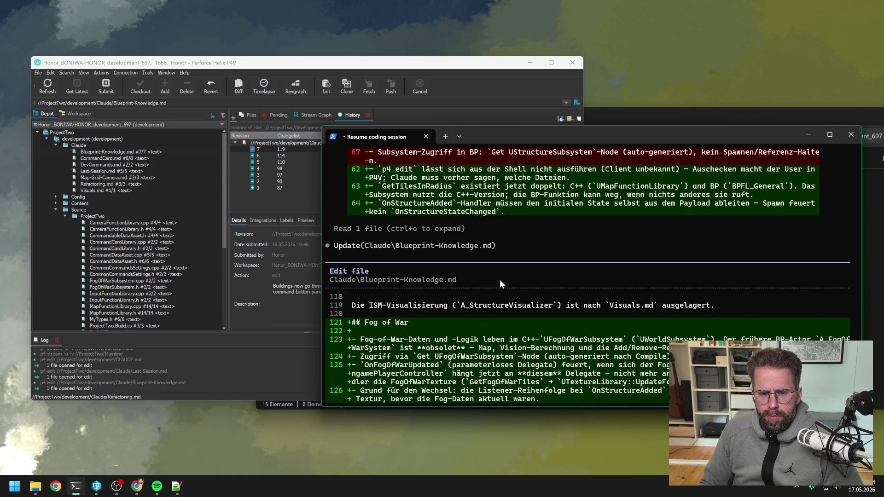
scroll(499, 279, "down", 8)
scroll(499, 280, "up", 5)
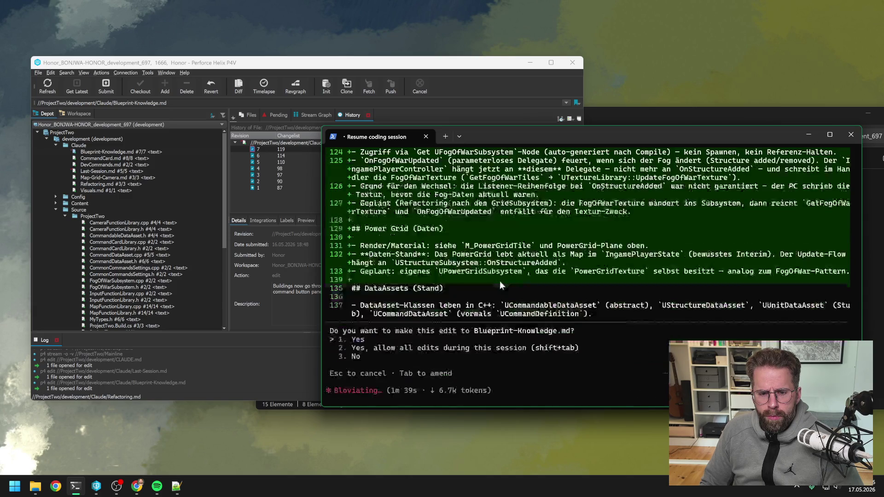
key("Return")
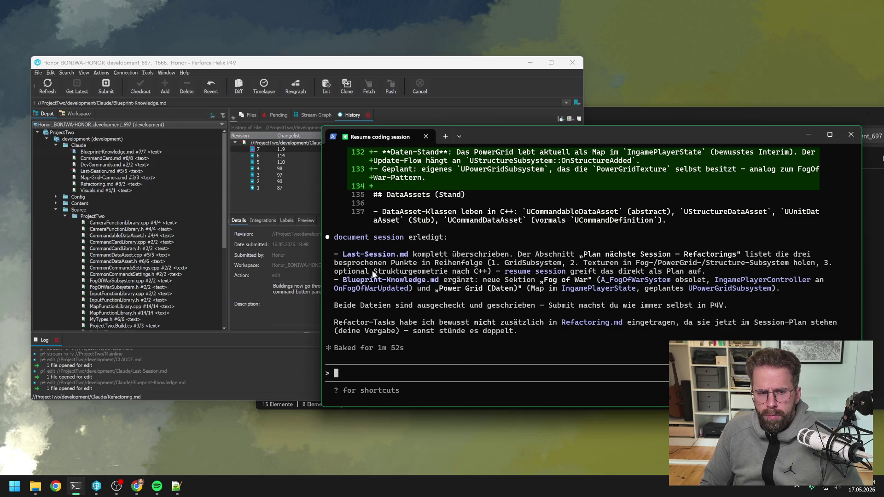
left_click(76, 132)
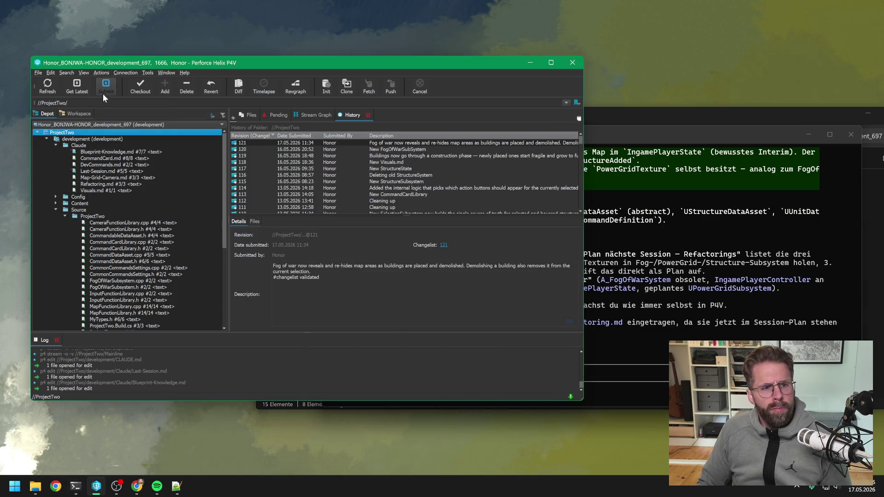
- Submit Blueprint-Knowledge.md, CLAUDE.md and Last-Session.md as change 122, 'Updating Claude documentation'
left_click(106, 85)
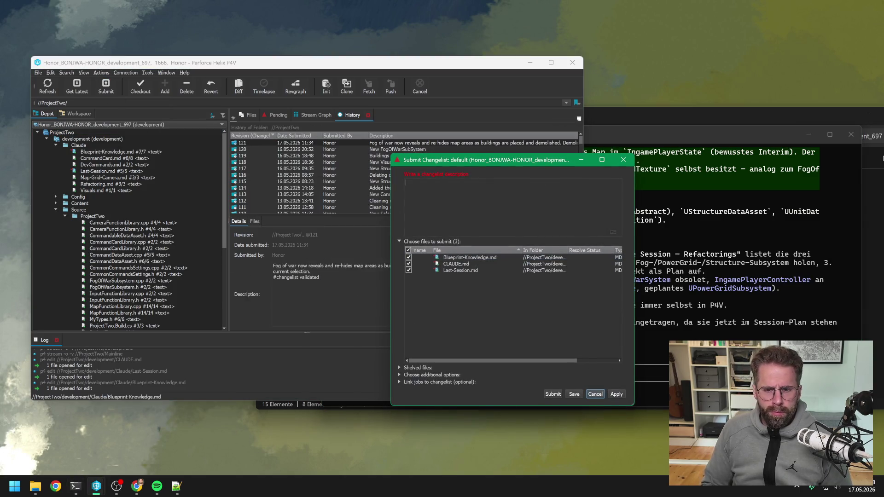
type("Claude")
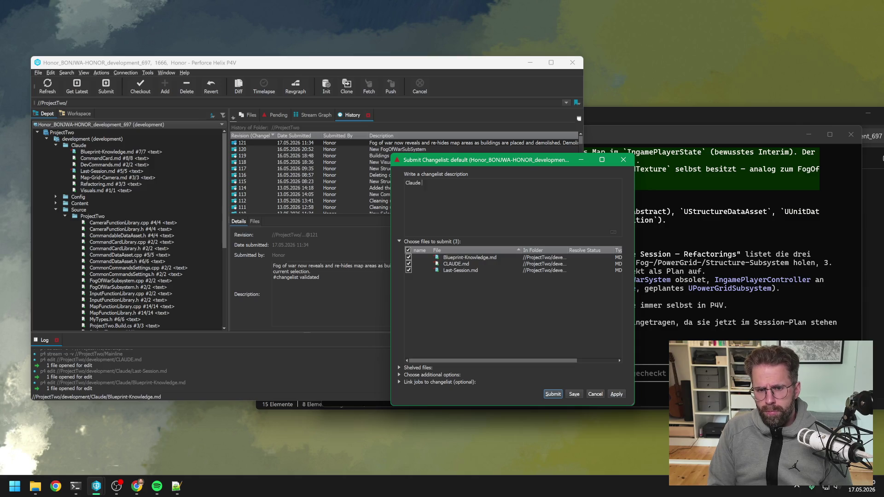
type(" docu")
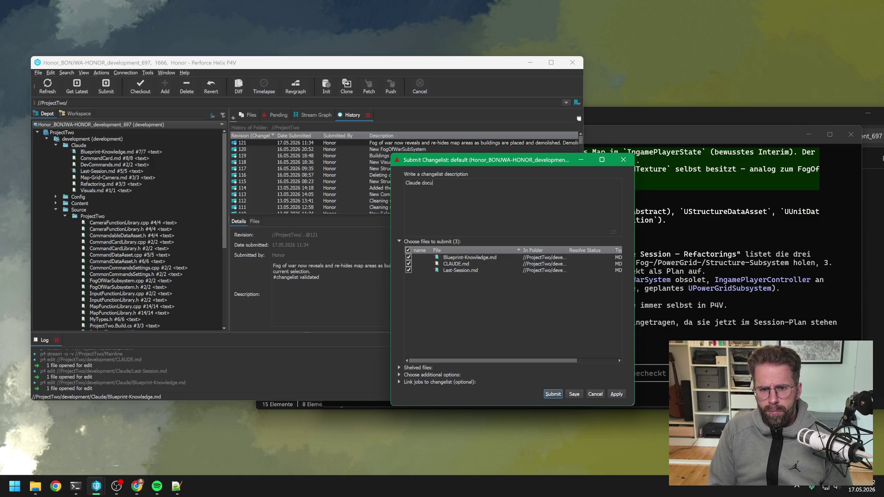
type("mentation")
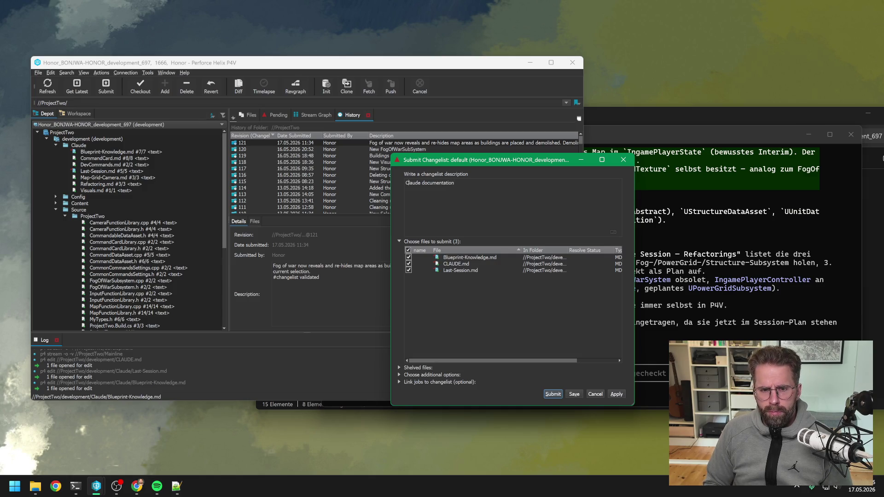
type("Updating")
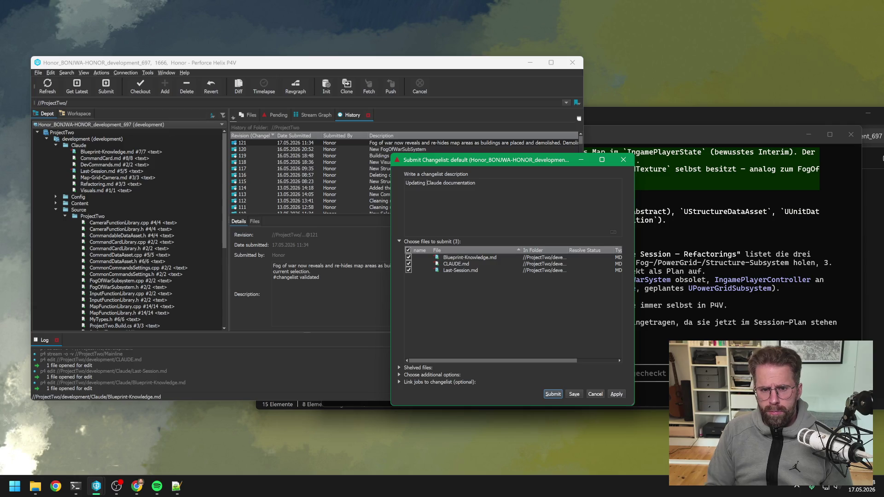
left_click(553, 395)
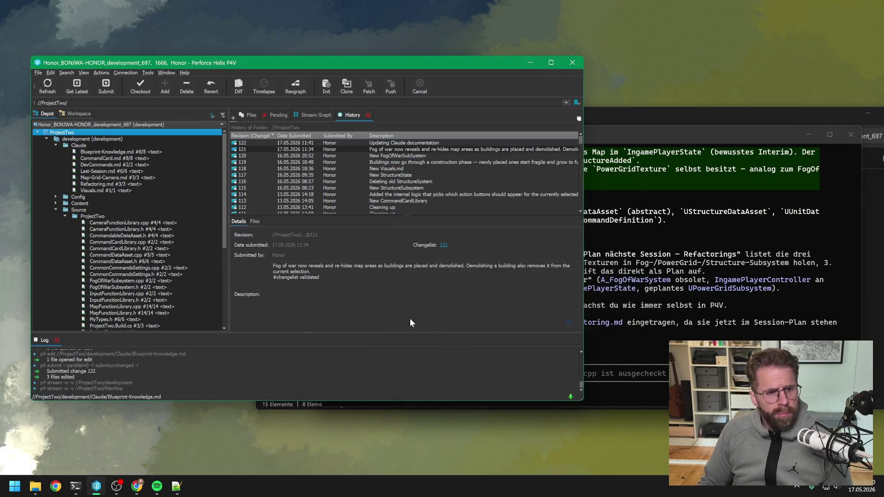
left_click_drag(680, 133, 577, 136)
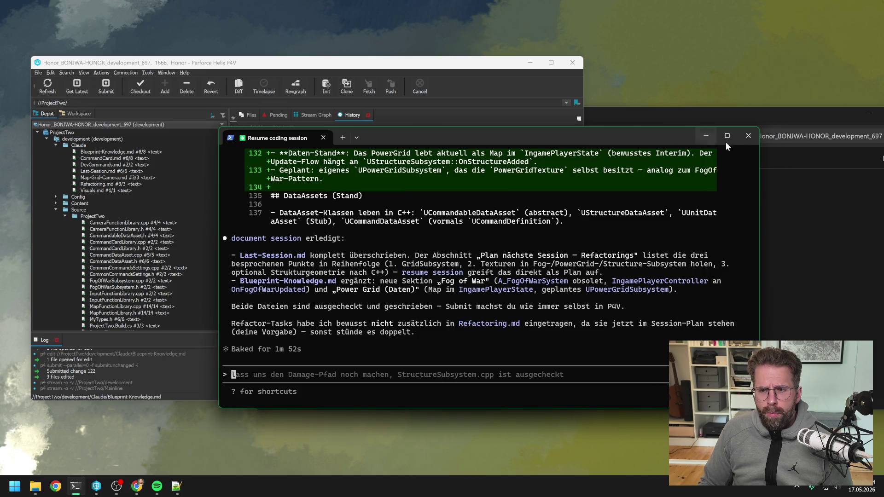
- Close the old Claude Code terminal, copy the project folder path, and launch Windows PowerShell
left_click(748, 136)
left_click(623, 112)
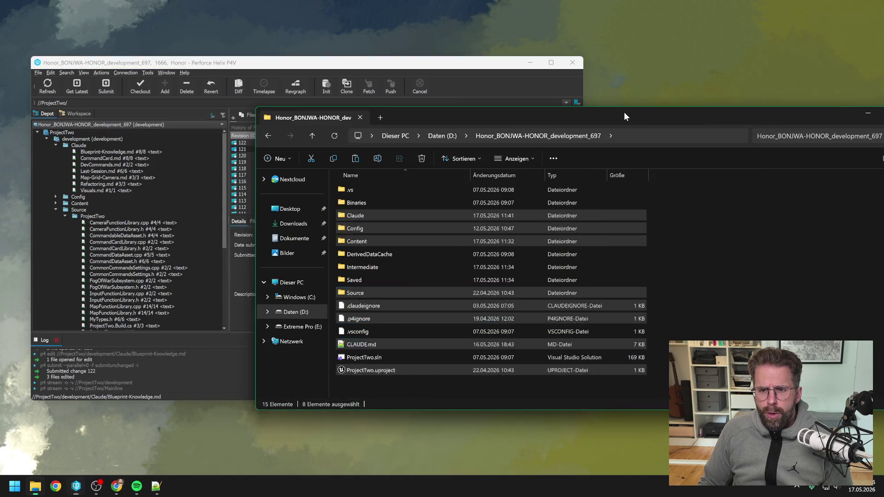
left_click_drag(630, 122, 590, 120)
left_click(606, 134)
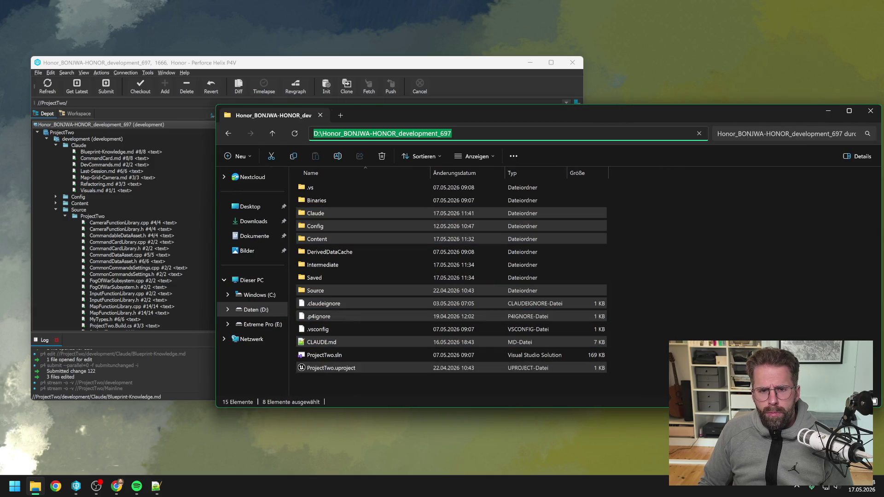
left_click(15, 485)
type("power")
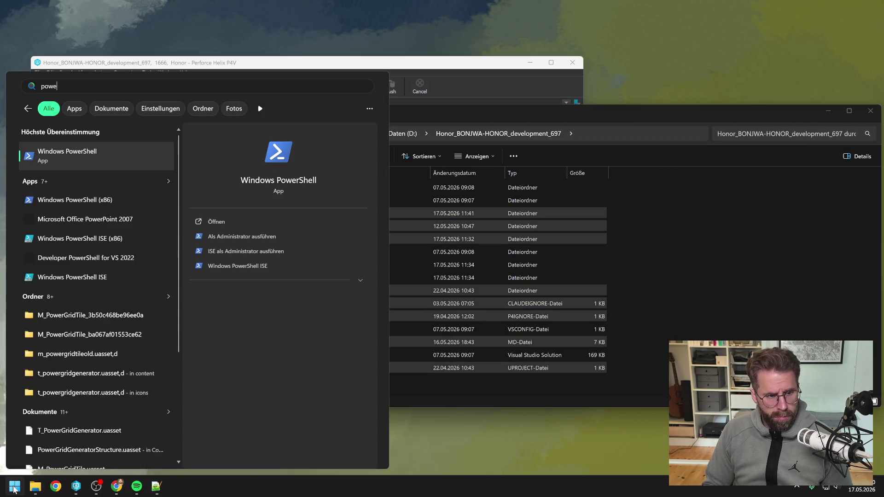
left_click(99, 161)
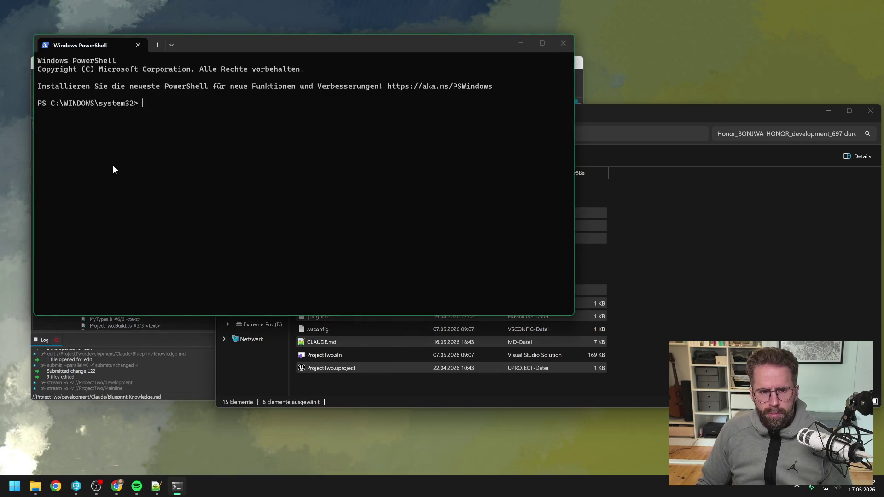
- Change to the project folder, start claude, and send 'resume session'
type("cd")
type("D:\\Honor_BONJWA-HONOR_development_697")
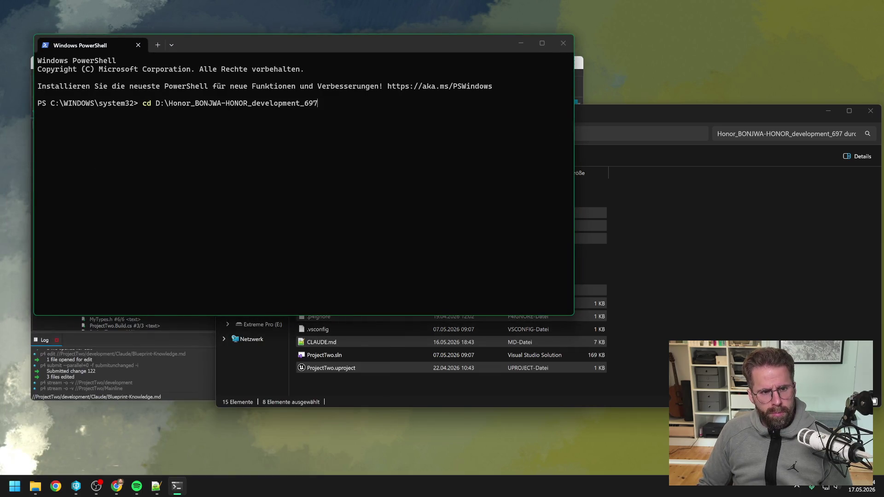
key("Return")
type("claude")
key("Return")
type("resume session")
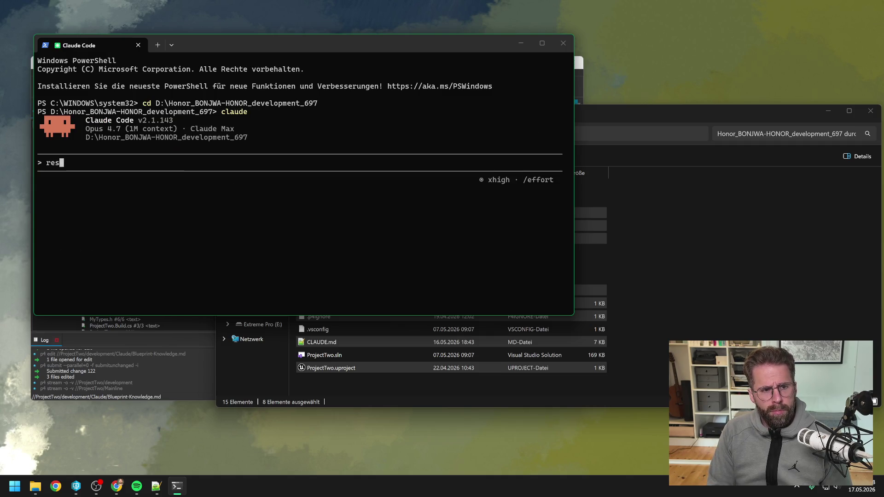
key("Return")
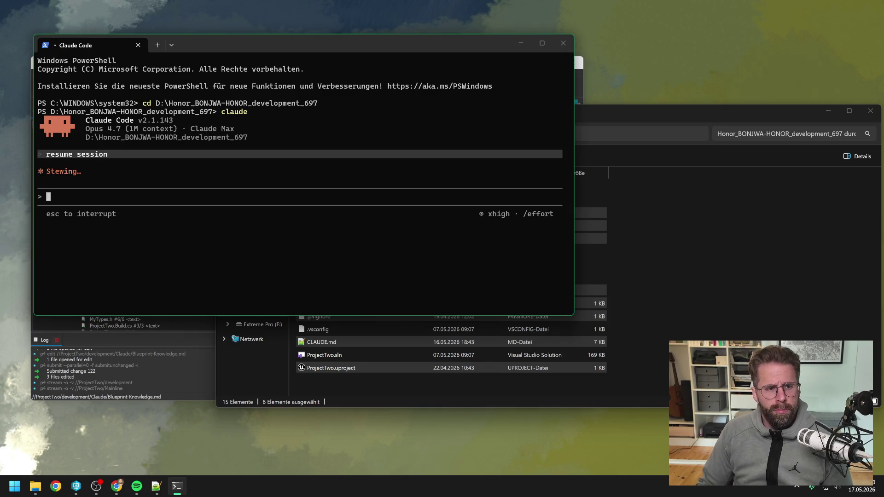
left_click_drag(248, 42, 532, 78)
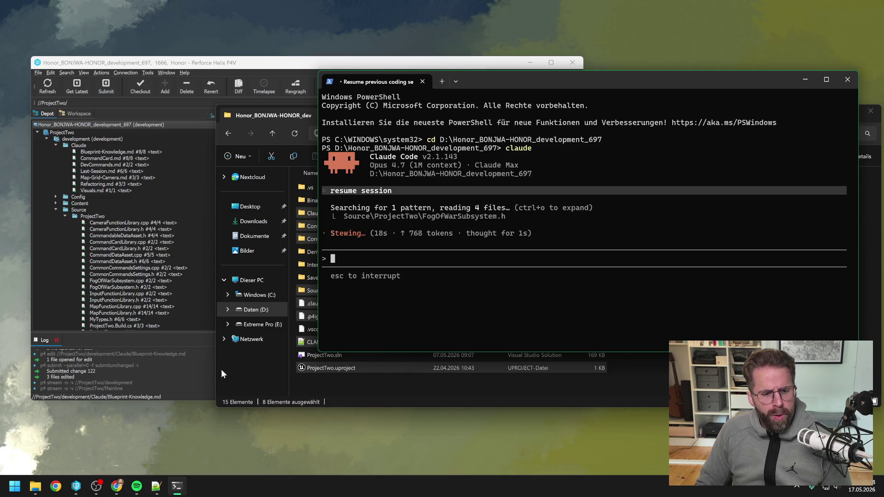
left_click(109, 427)
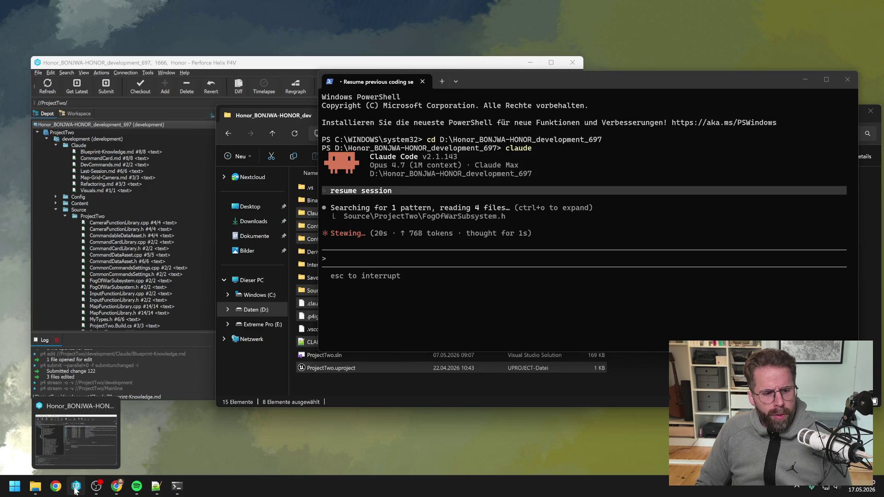
- Launch ProjectTwo in Unreal Editor from ProjectTwo.uproject in the P4V depot tree
left_click(75, 489)
scroll(131, 268, "down", 7)
left_click(109, 319)
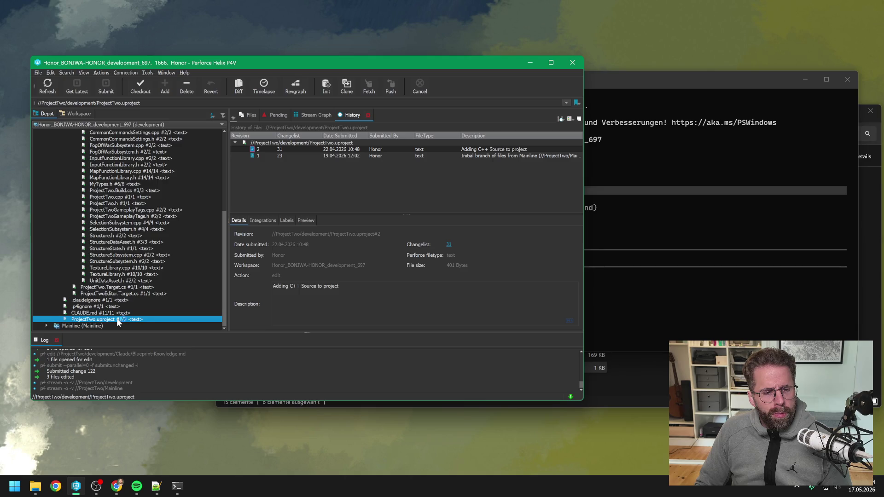
double_click(117, 318)
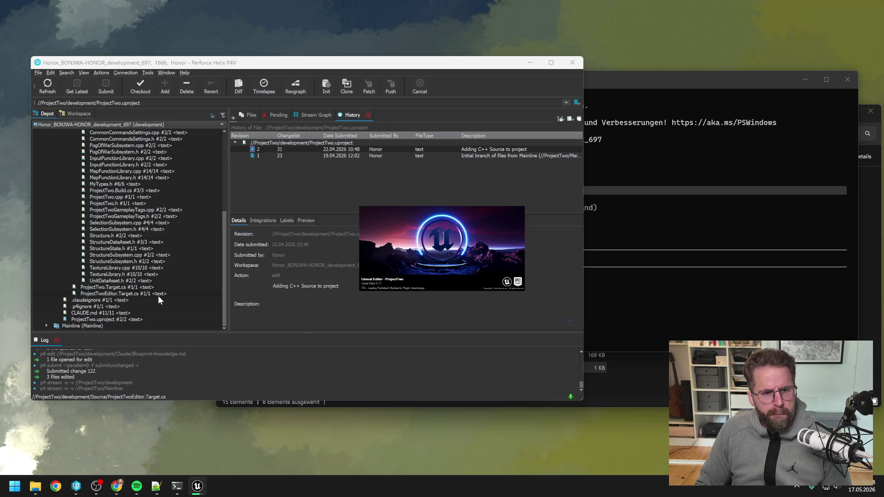
scroll(158, 300, "up", 7)
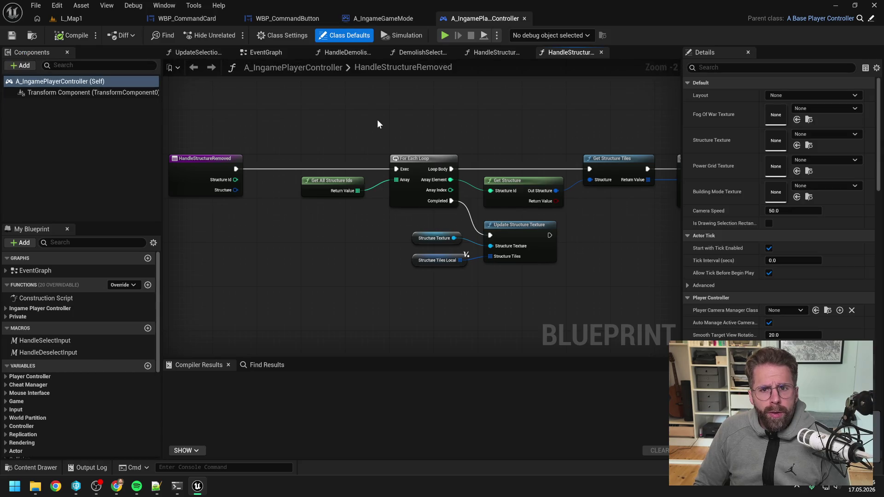
- Clear the Structure filter, search 'grid sys' and open the A_GridSystem blueprint
scroll(377, 122, "down", 1)
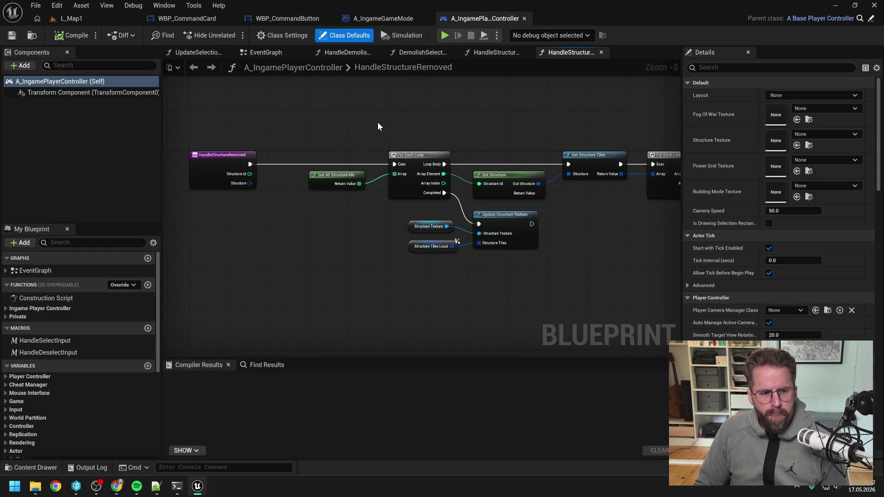
key("ctrl+space")
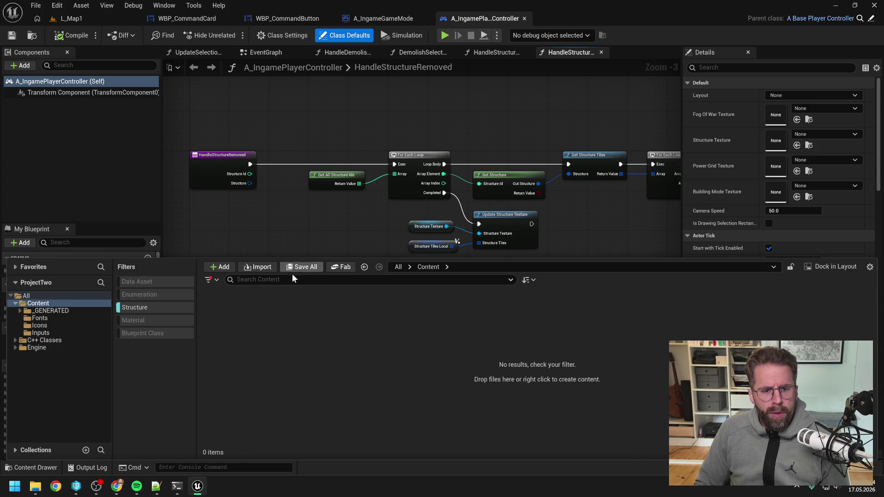
left_click(168, 307)
type("grid sys")
left_click(375, 355)
double_click(224, 313)
- Close all other blueprint tabs so only A_GridSystem remains open
right_click(556, 18)
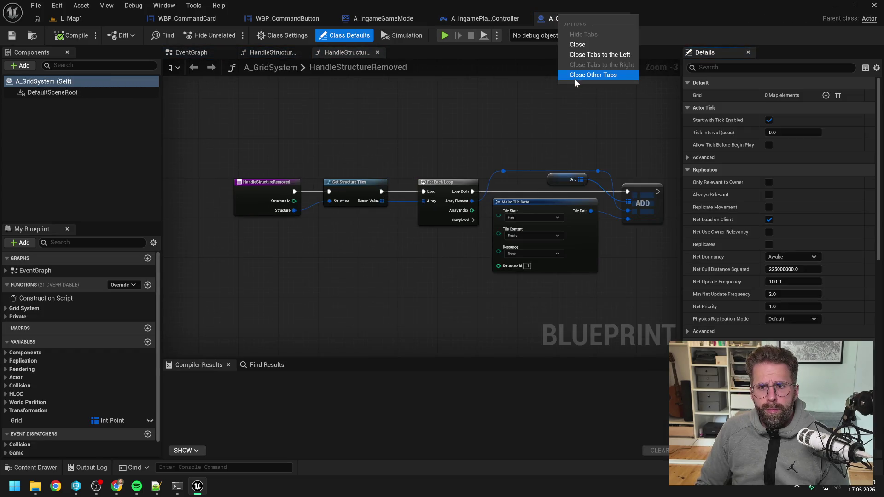
left_click(573, 76)
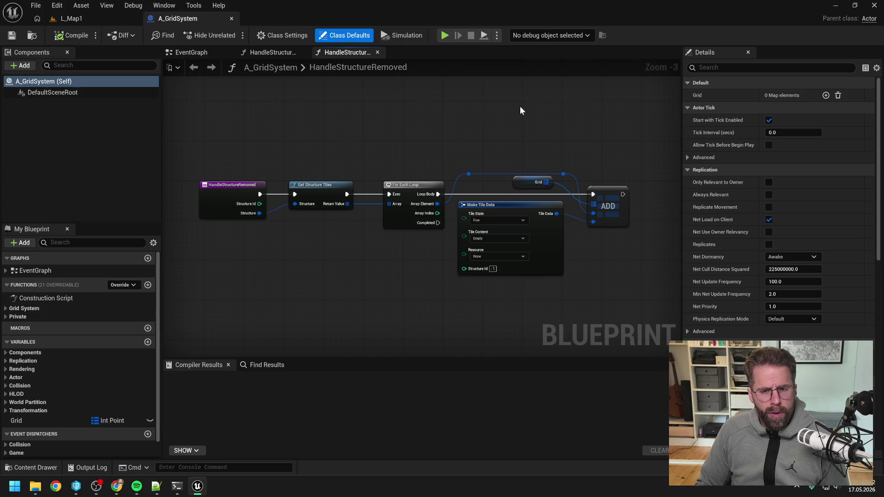
scroll(520, 111, "down", 1)
scroll(511, 119, "up", 1)
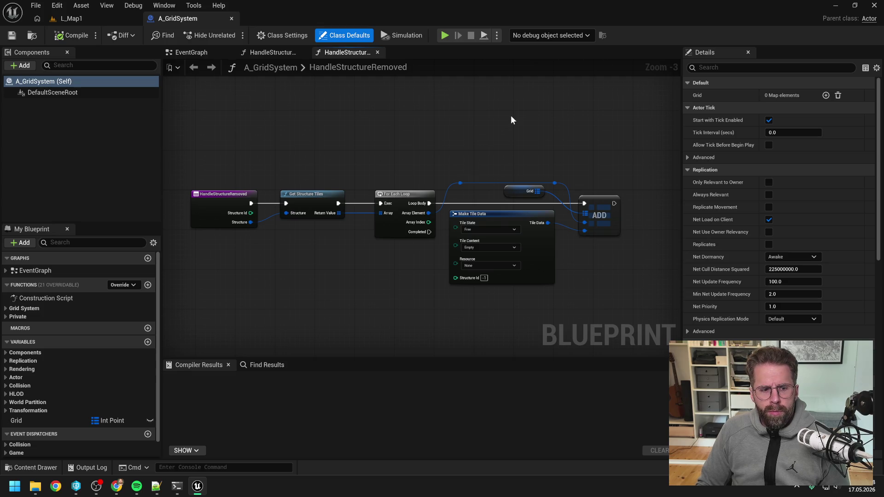
scroll(431, 154, "down", 1)
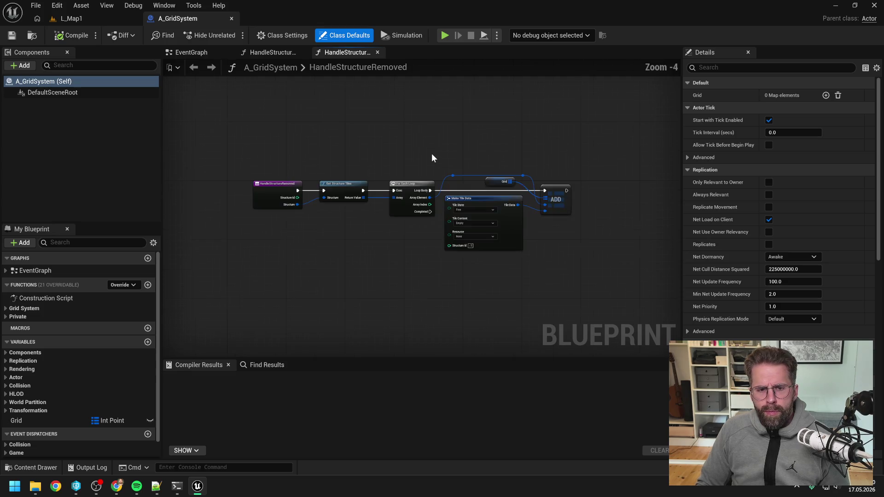
key("ctrl+space")
double_click(329, 69)
key("ctrl+space")
- Open A_IngameGameState and view its GetTileData graph, which returns A_GridSystem's Get Tile Data
type("ingame game state")
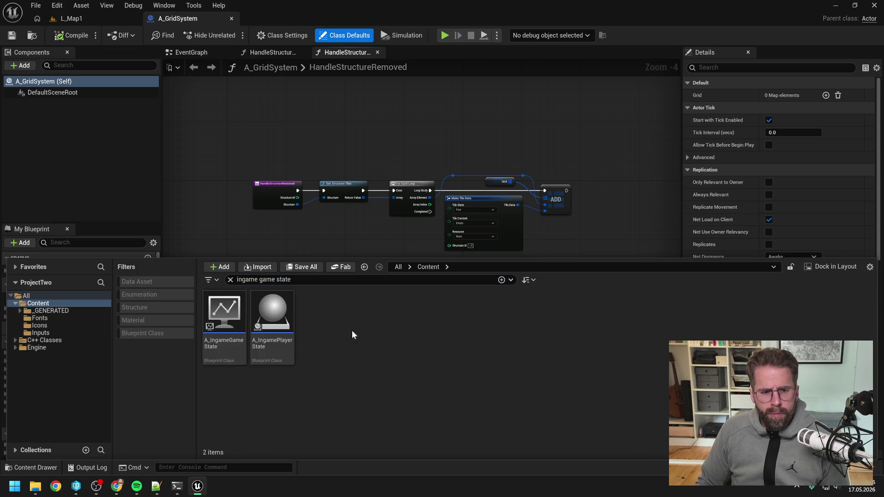
left_click(226, 313)
double_click(228, 314)
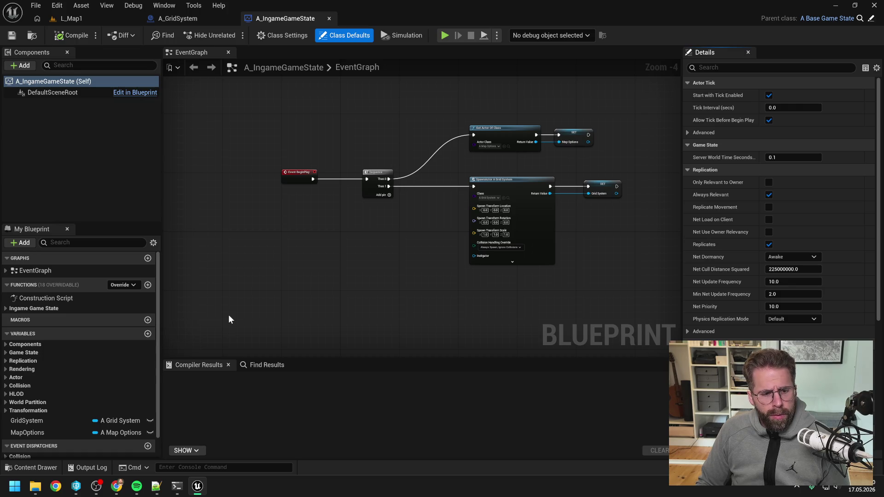
left_click(27, 308)
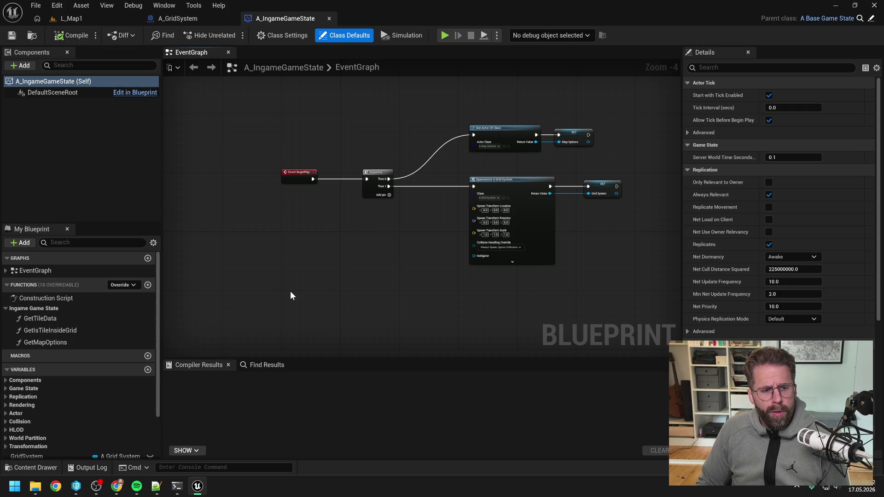
double_click(46, 320)
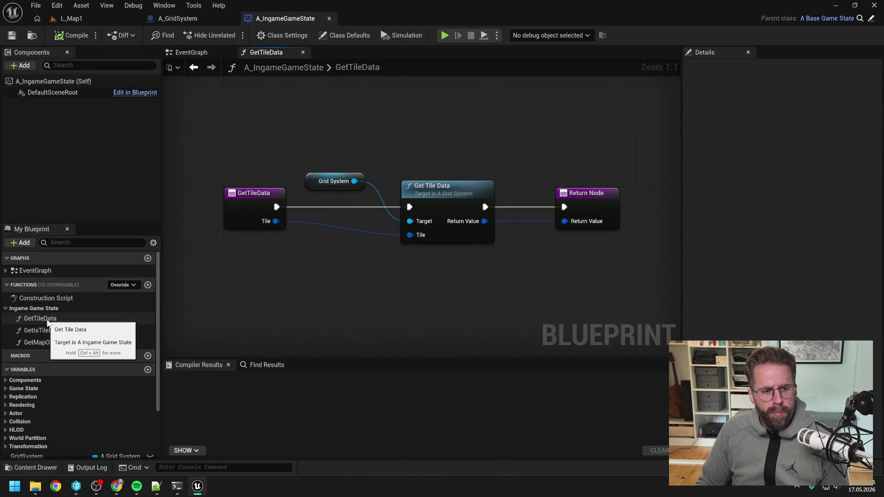
left_click(46, 319)
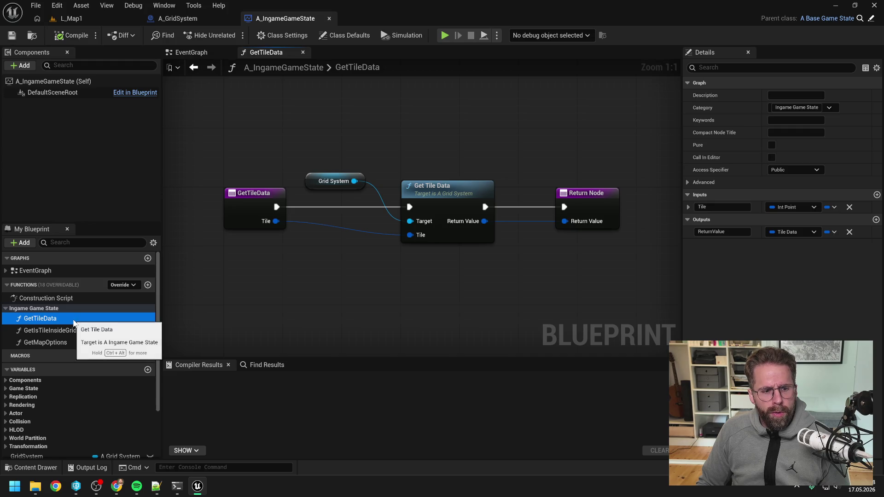
left_click(254, 287)
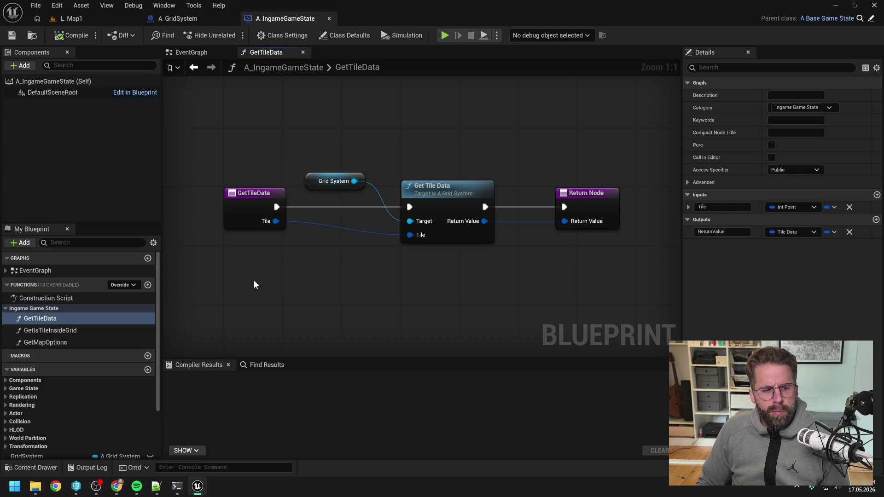
mouse_move(283, 294)
left_mouse_down()
mouse_move(269, 283)
mouse_move(291, 280)
left_mouse_up()
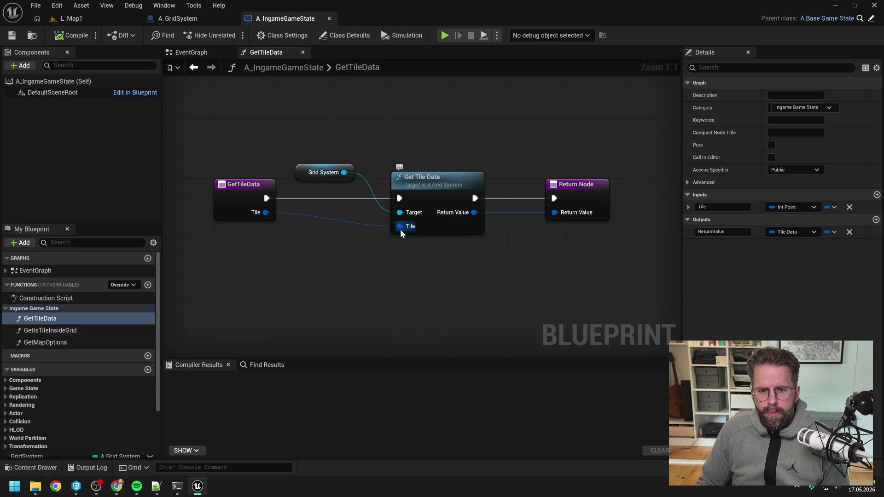
left_click_drag(391, 272, 377, 273)
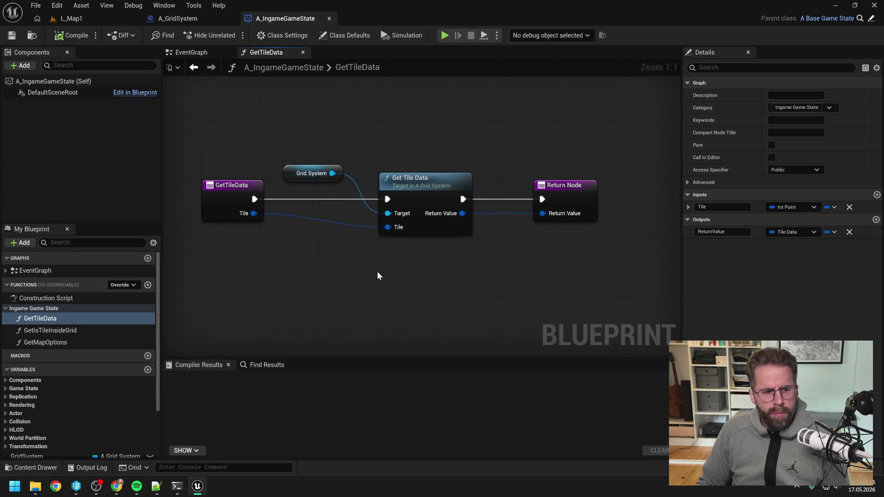
left_click(187, 18)
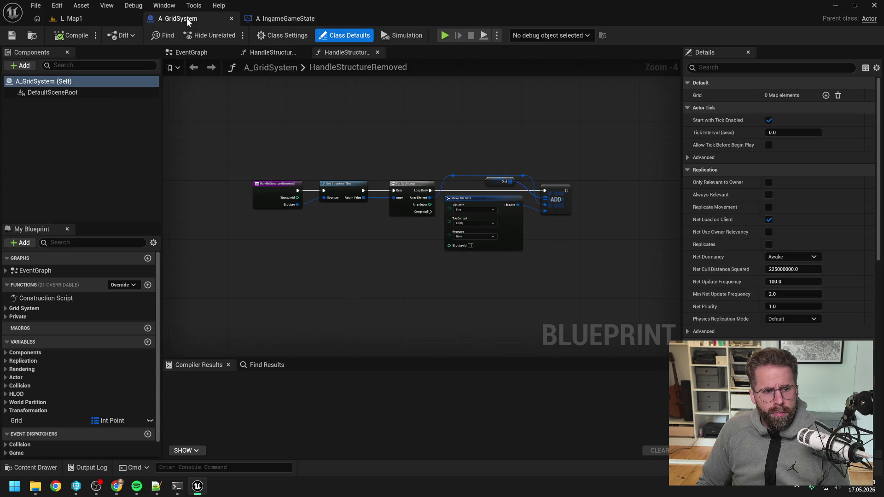
- Expand A_GridSystem's private functions and review the HandleStructureAdded graph from its start
left_click(14, 308)
left_click(14, 340)
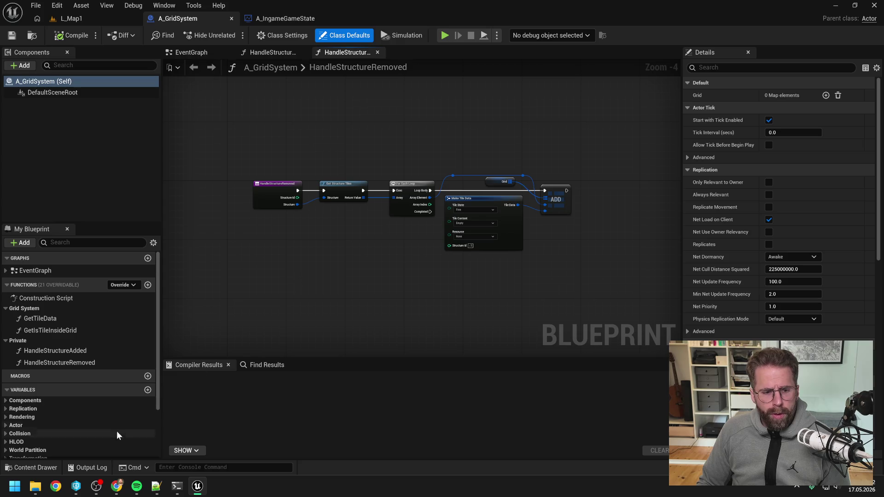
left_click(175, 493)
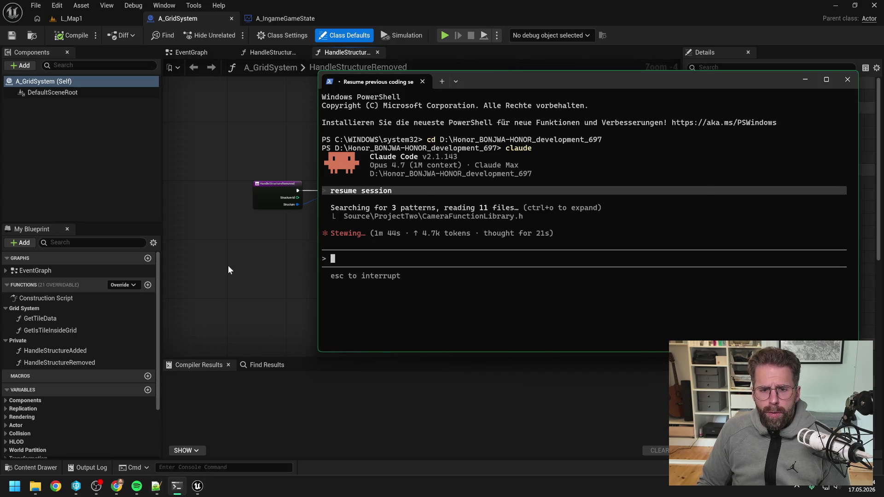
left_click(266, 253)
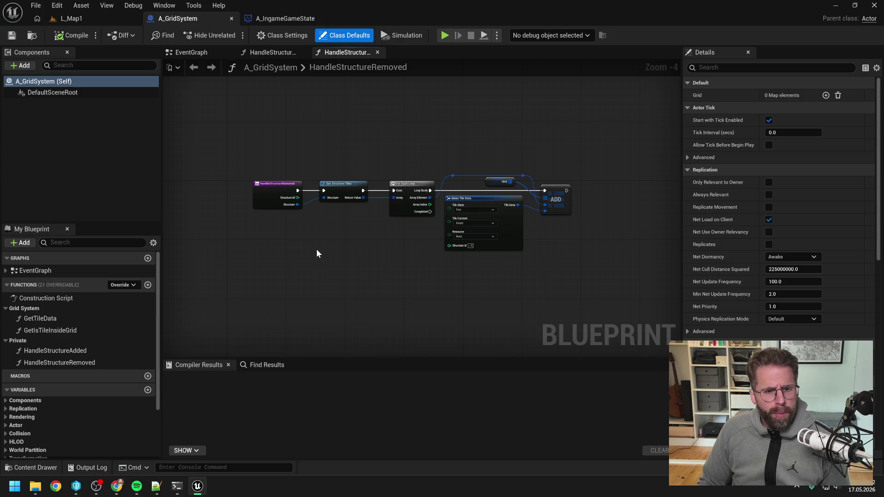
double_click(78, 351)
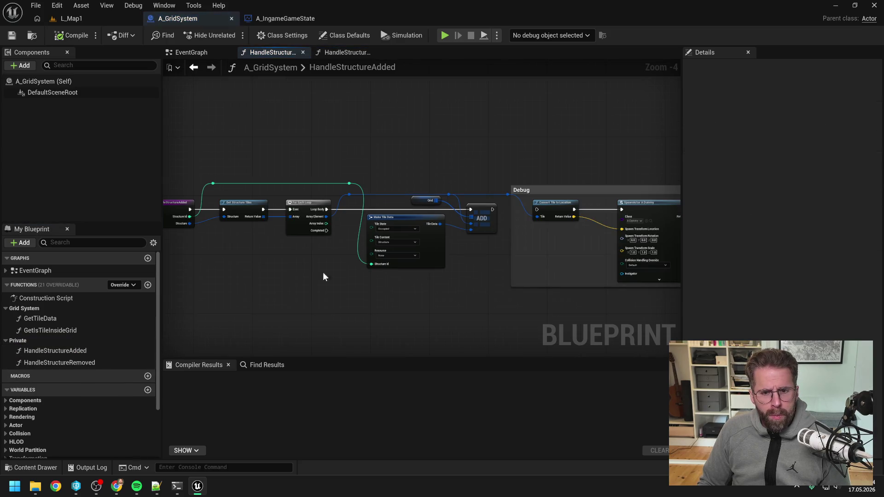
scroll(357, 268, "down", 1)
scroll(401, 262, "up", 1)
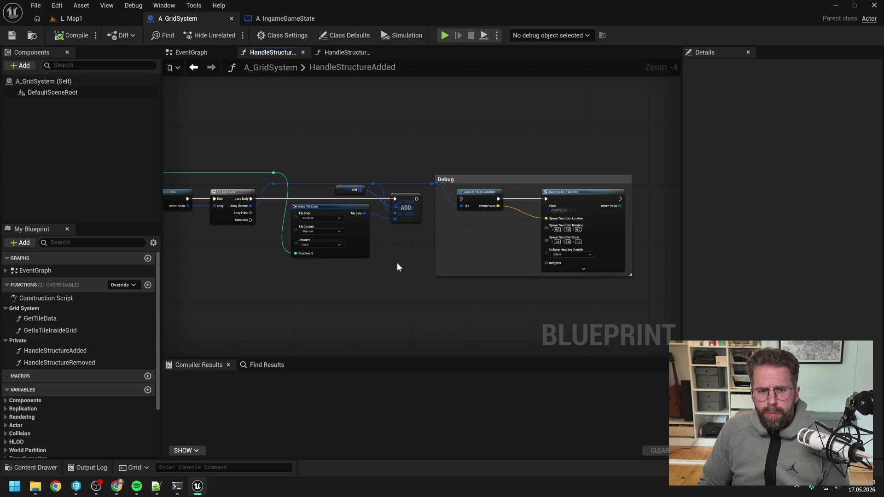
left_click_drag(395, 266, 519, 254)
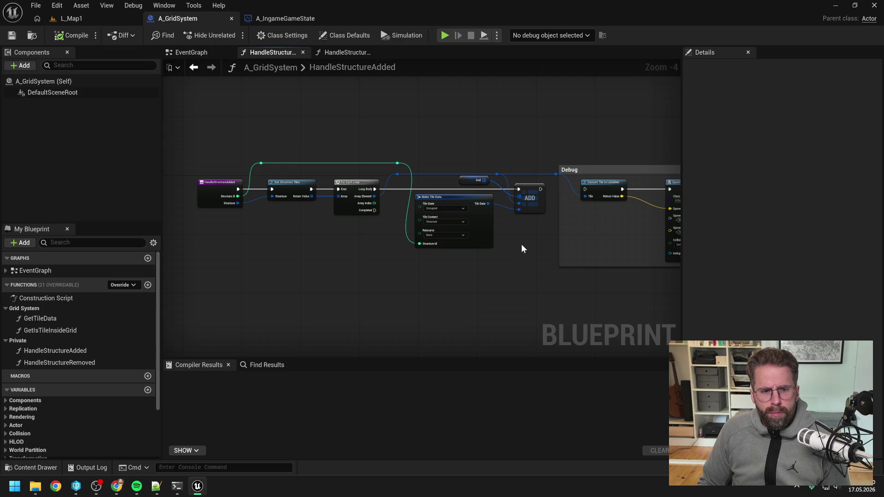
left_click(177, 486)
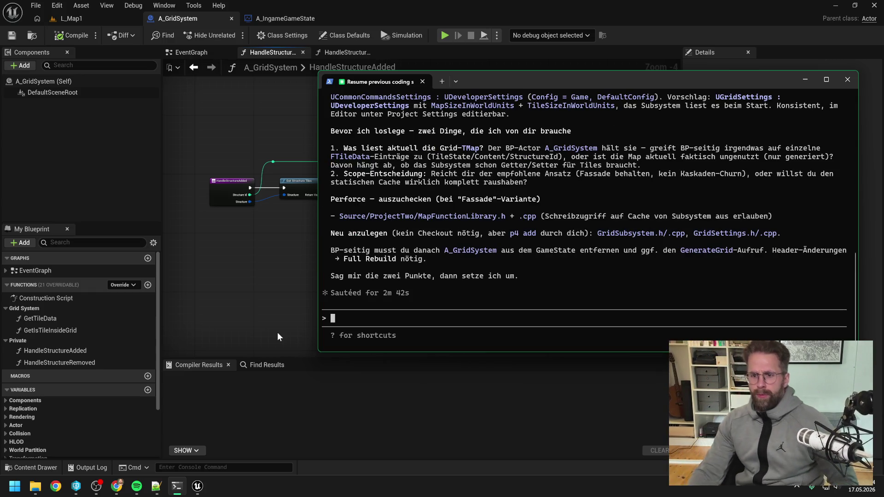
scroll(435, 242, "up", 7)
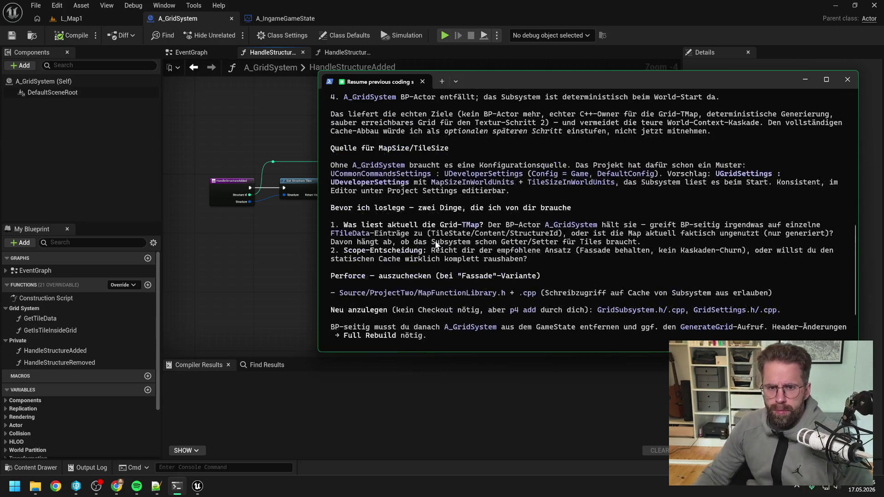
scroll(433, 247, "up", 5)
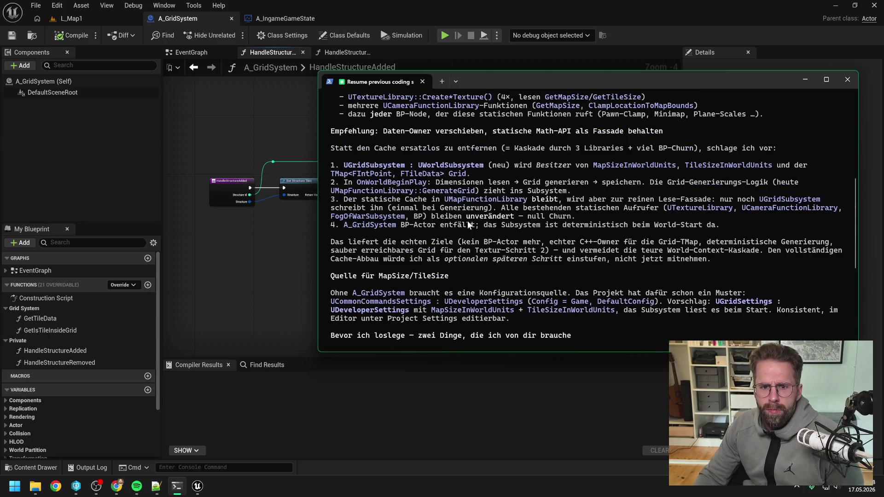
scroll(505, 230, "up", 3)
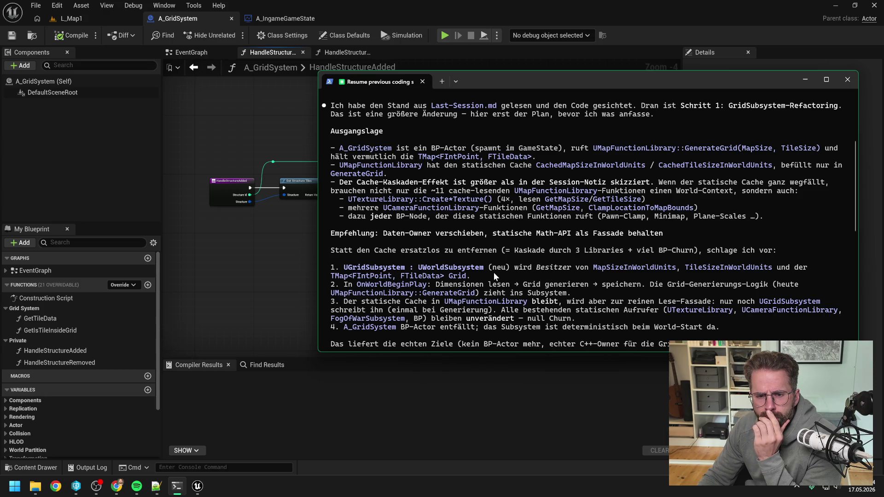
- Read the GridSubsystem plan and begin a German reply about where GridSubsystem gets its data
scroll(493, 273, "down", 1)
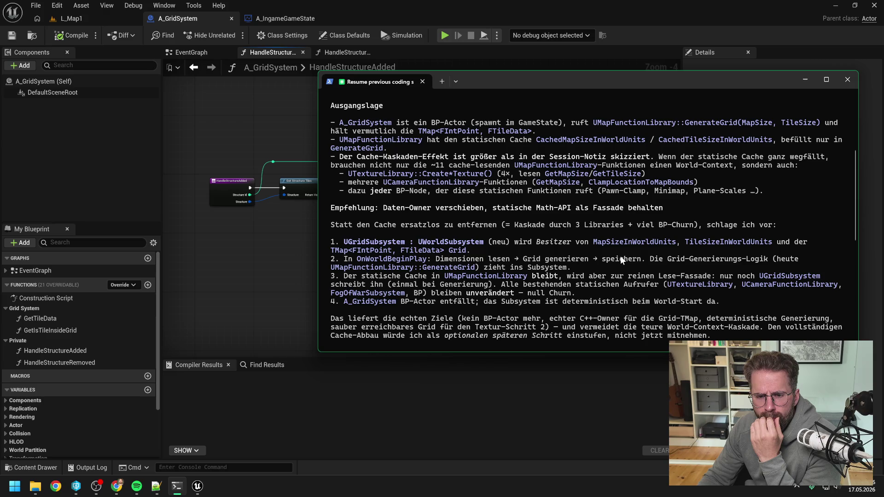
scroll(620, 255, "down", 1)
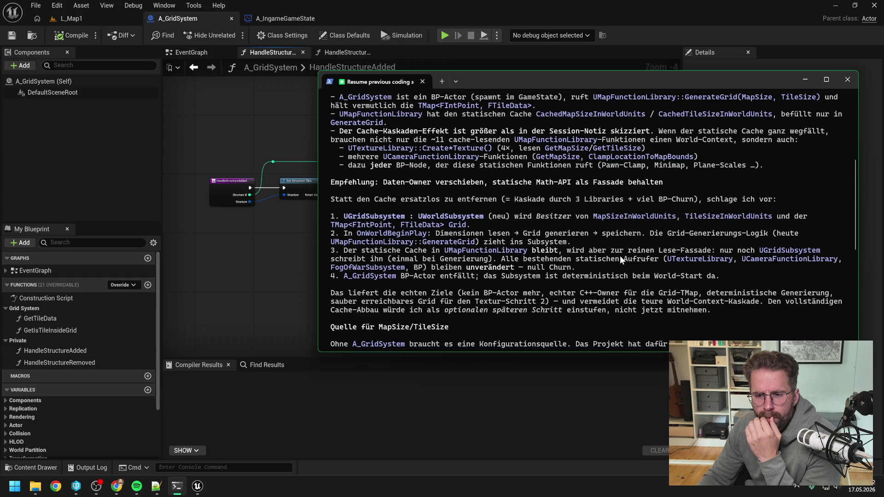
scroll(619, 255, "down", 1)
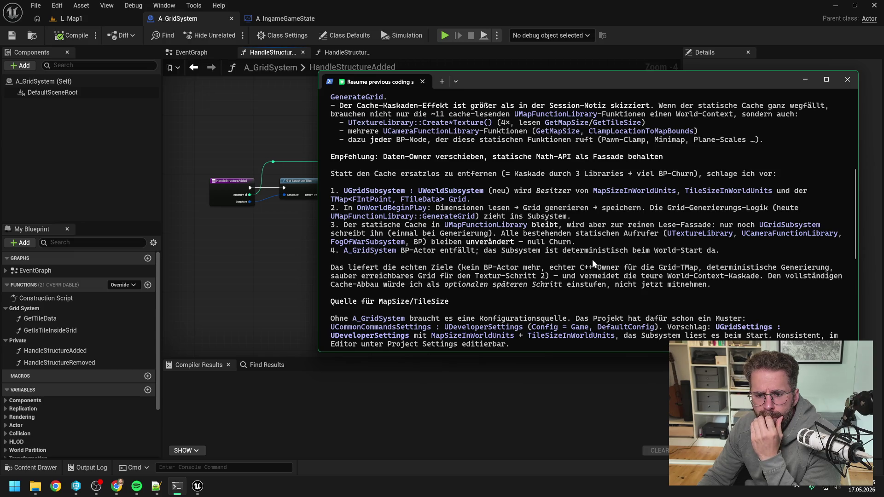
scroll(592, 258, "down", 1)
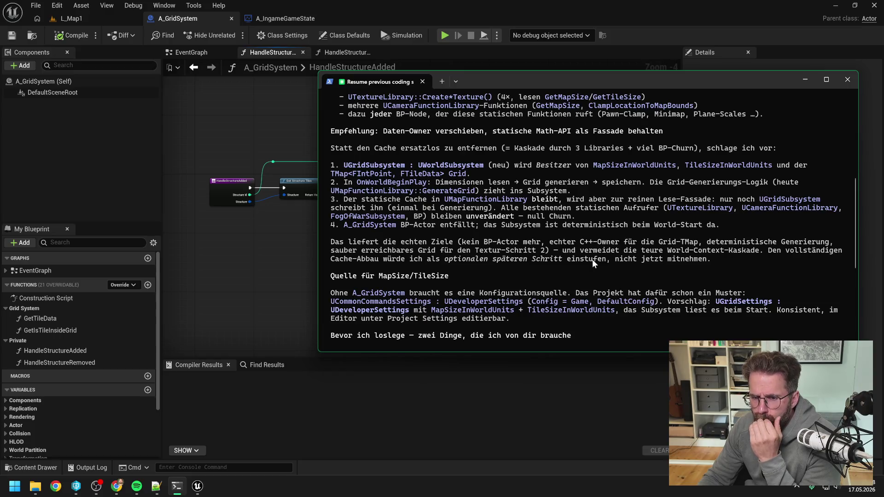
scroll(591, 259, "down", 1)
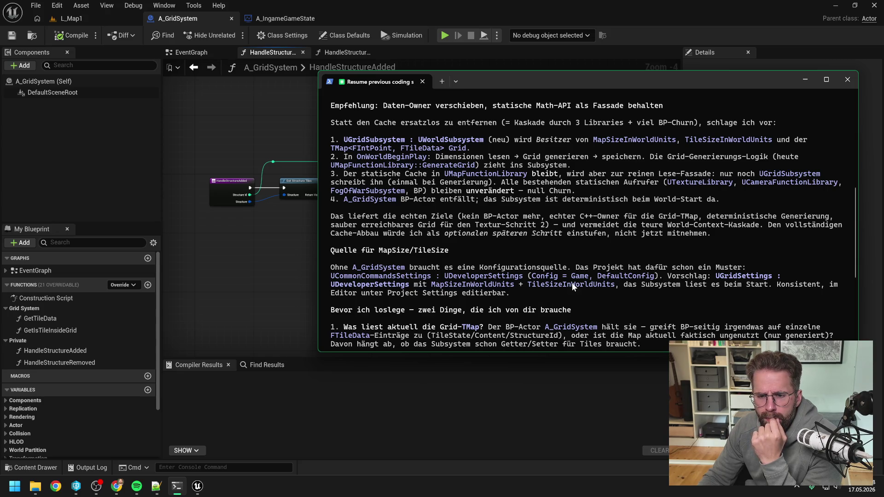
scroll(571, 283, "down", 3)
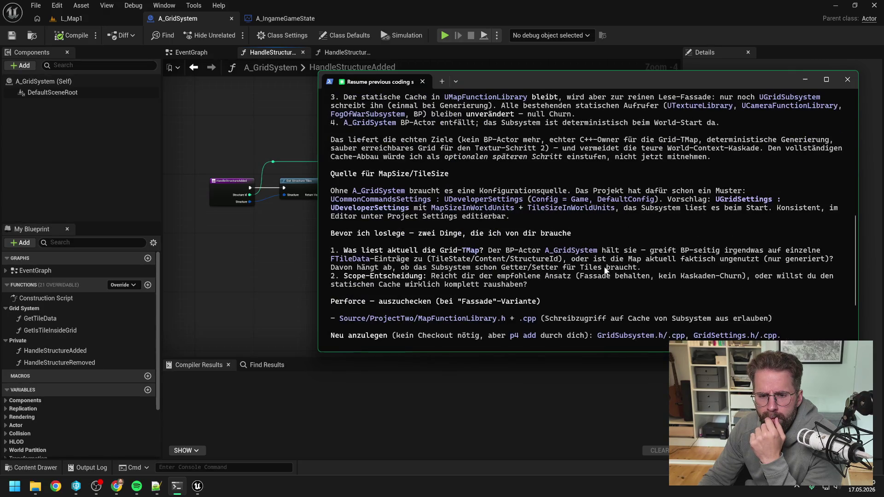
scroll(604, 270, "down", 1)
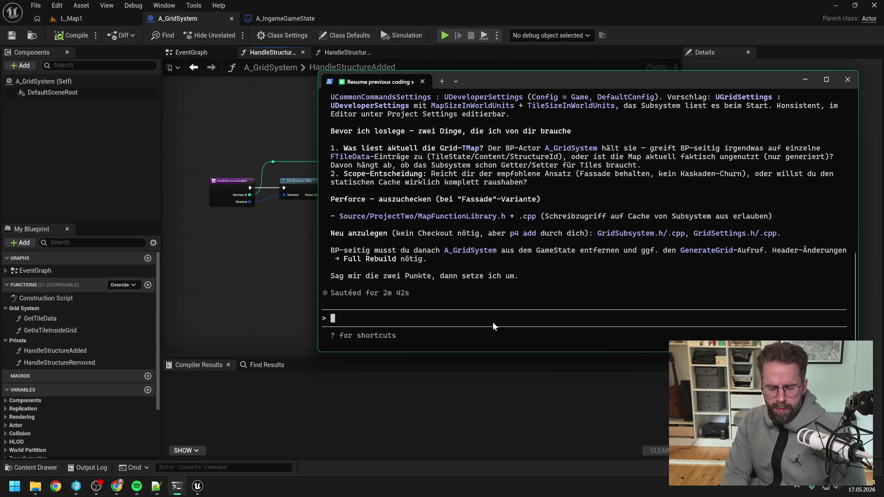
type("Ich hae mich auch bereits gefragt, wo wir im Flow n")
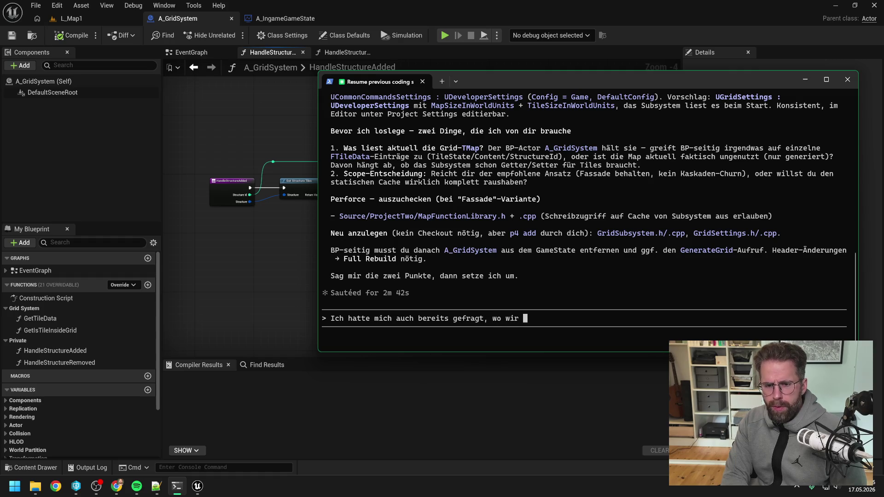
type("un ")
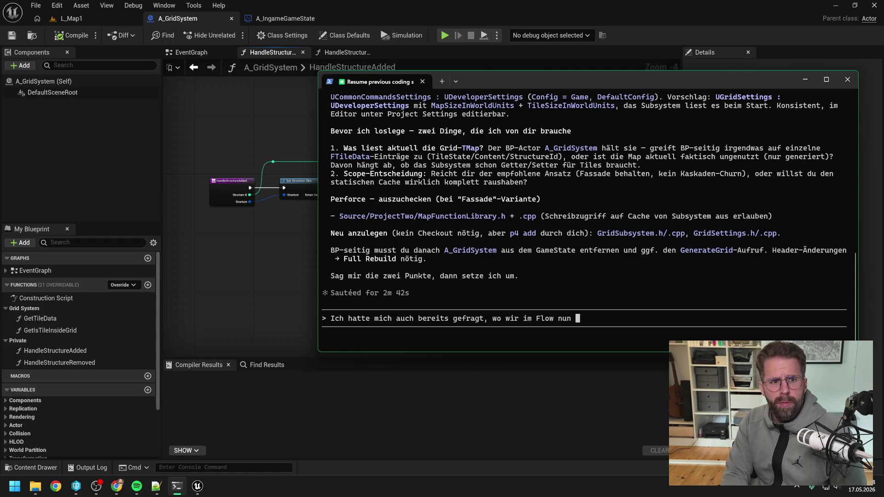
type("Grid")
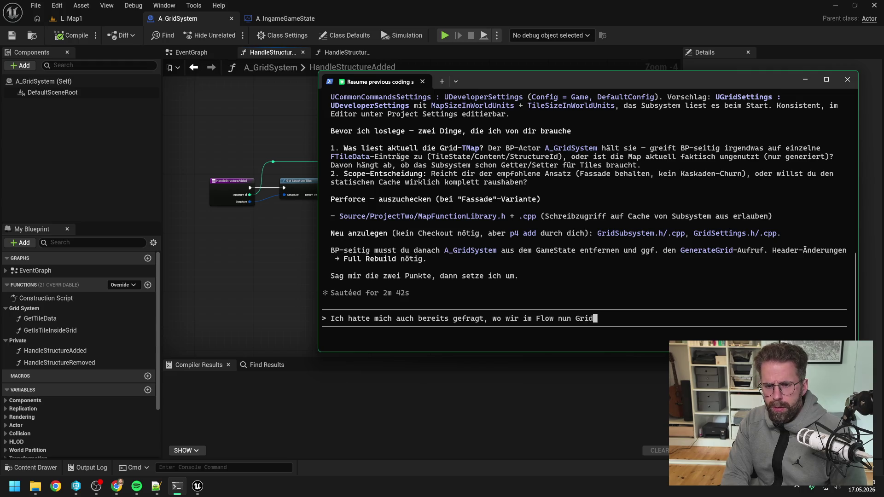
type("Subsystem mit ")
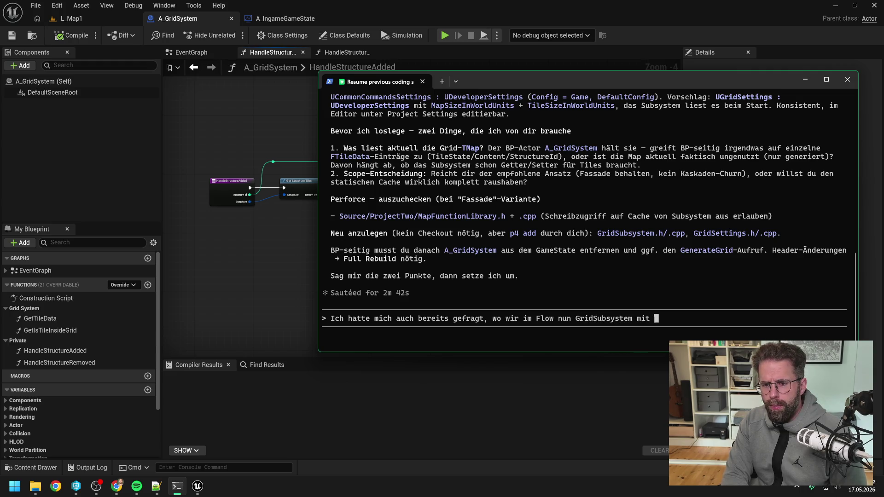
type("den Daten")
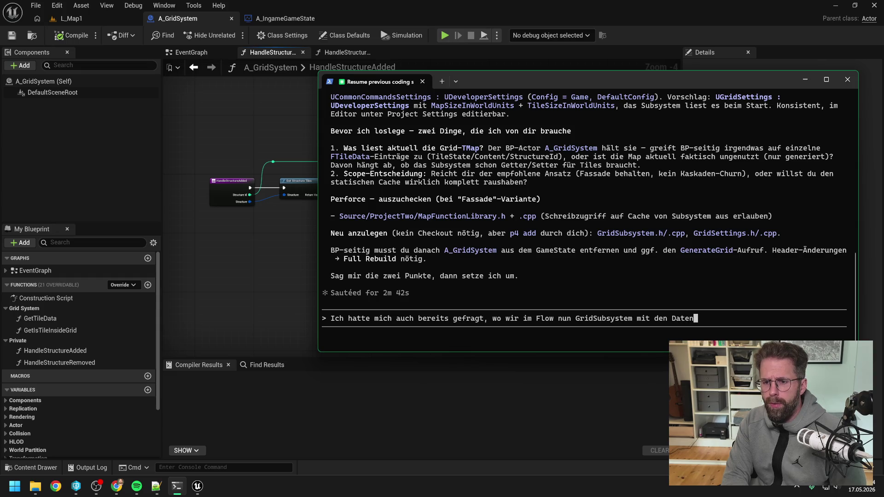
type(" aus A_MapOptio")
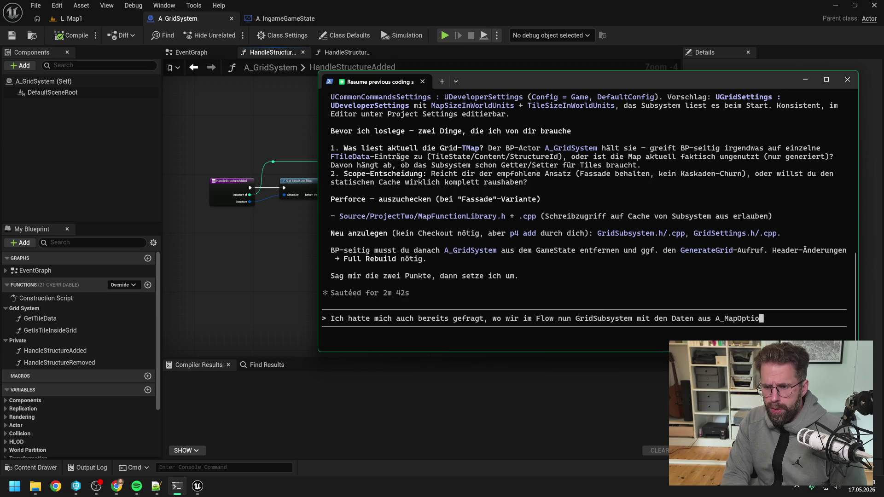
type("ns also")
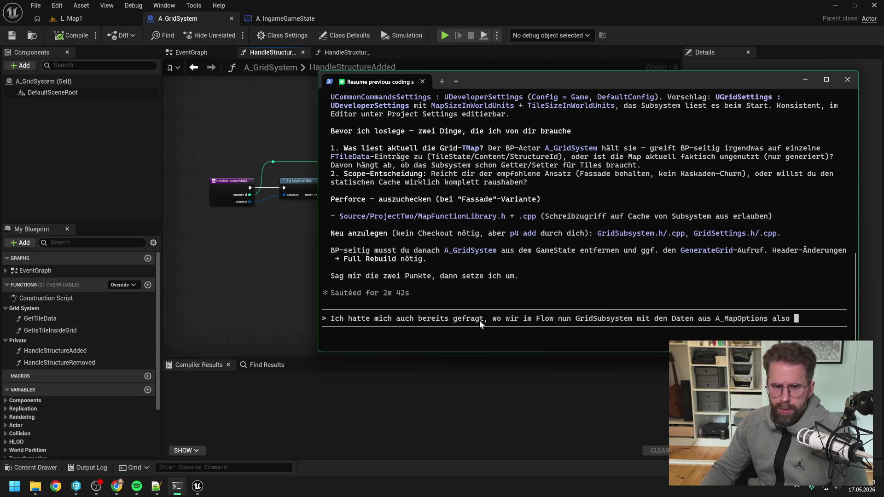
- Search 'map options', open A_MapOptions and view its GetTileSize function graph
left_click(244, 267)
key("ctrl+space")
key("ctrl+a")
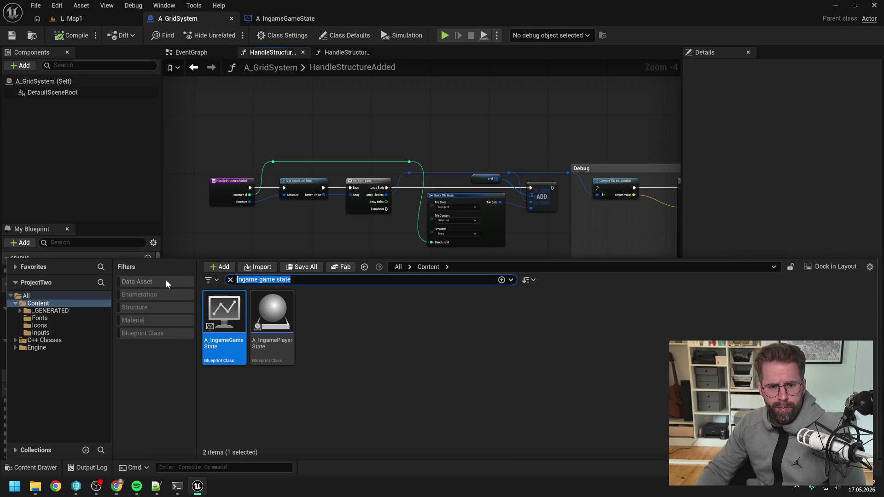
type("map options")
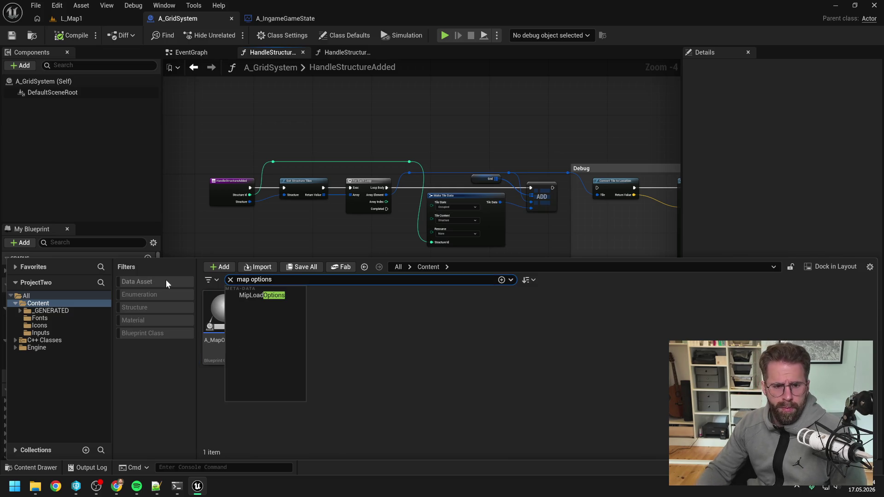
key("Down")
key("Return")
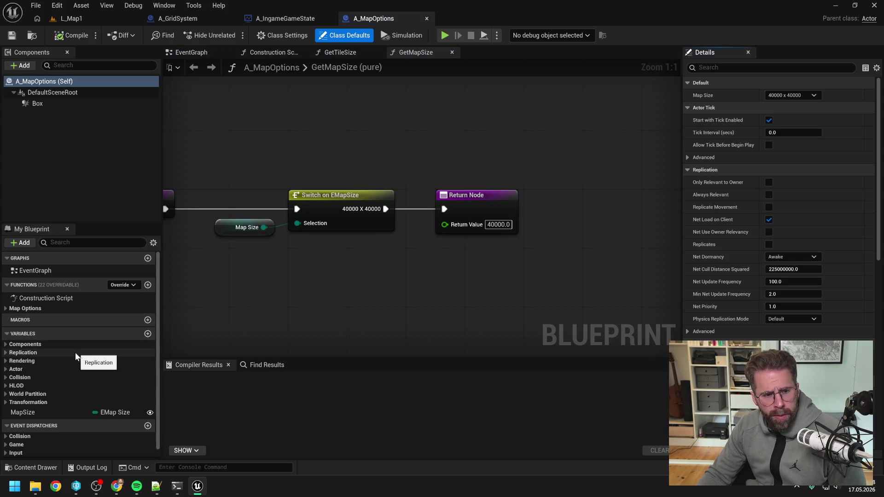
left_click(6, 309)
double_click(46, 332)
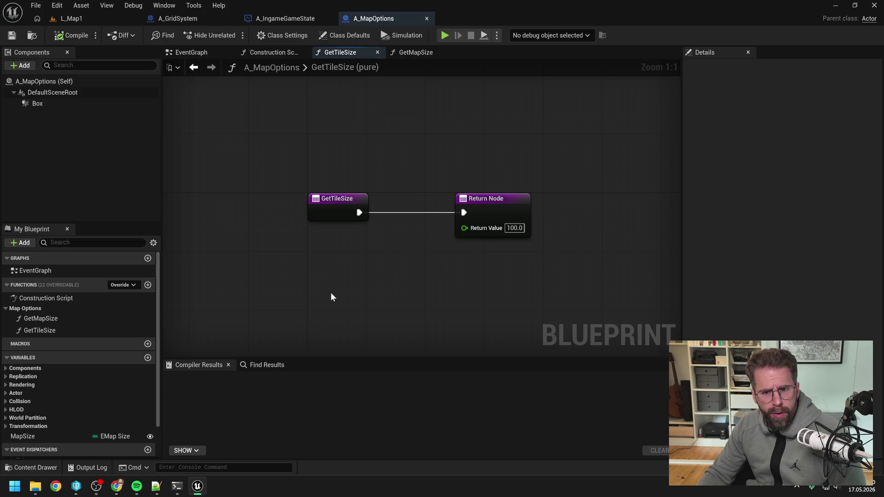
- Flip between the A_IngameGameState and A_GridSystem tabs, then return to Claude Code
left_click(285, 18)
left_click(186, 21)
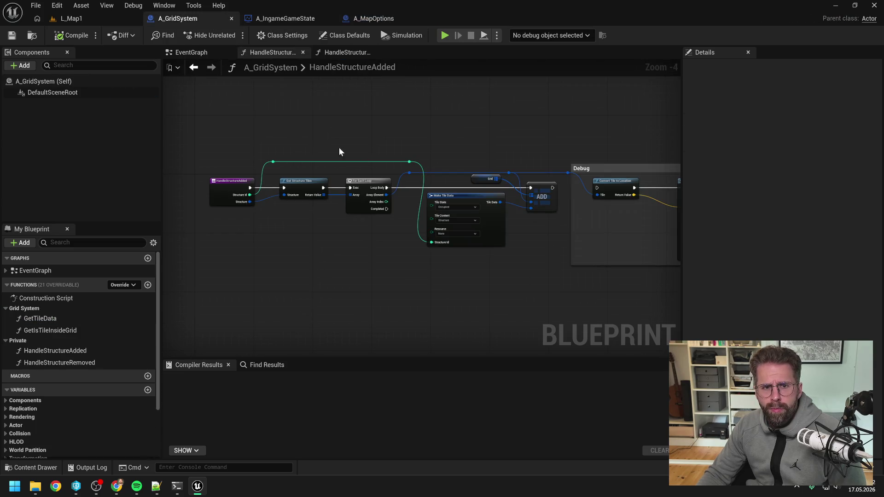
left_click(279, 19)
left_click(177, 486)
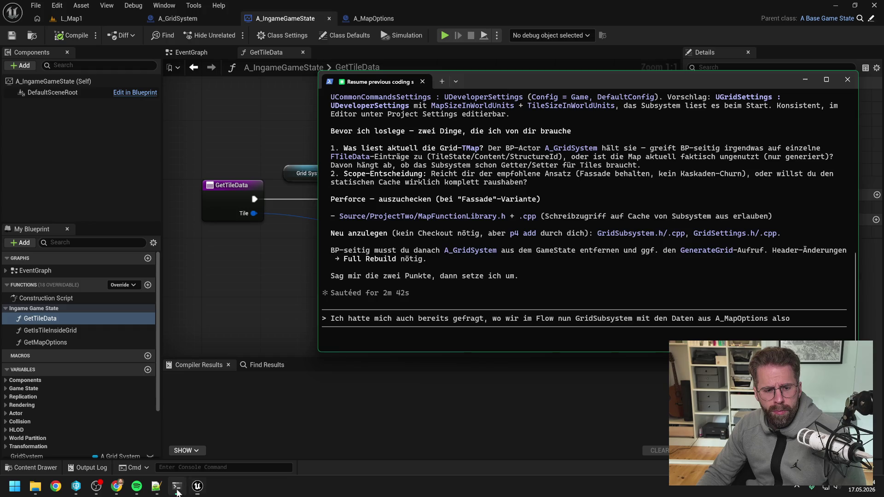
- Finish and send the German reply: TileSize fits DeveloperSettings, but would MapSize become one global value?
type("Map")
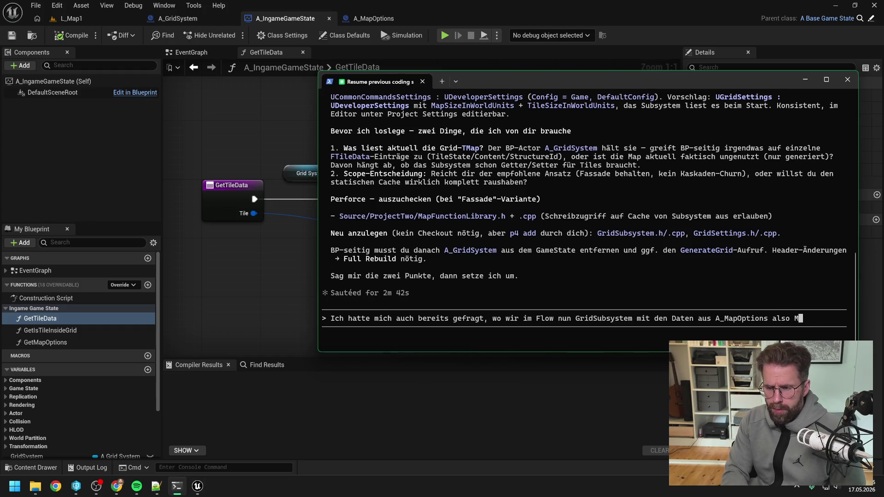
type("Size und")
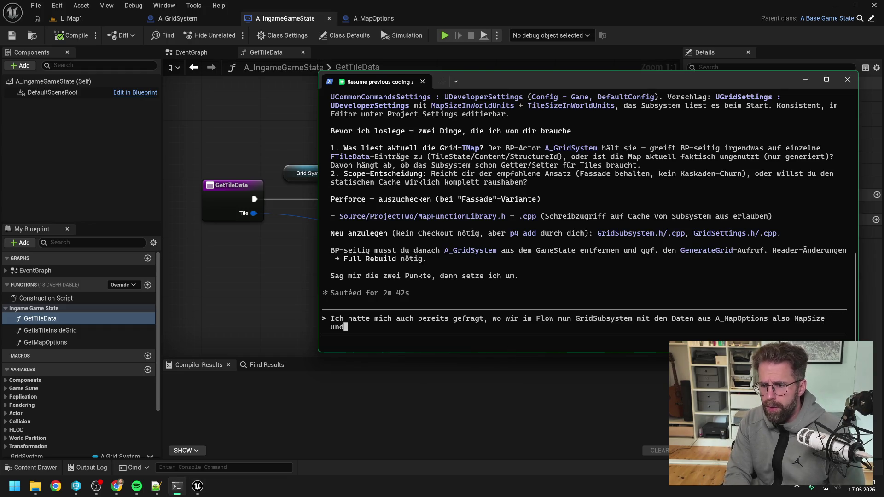
type(" TileSize ve")
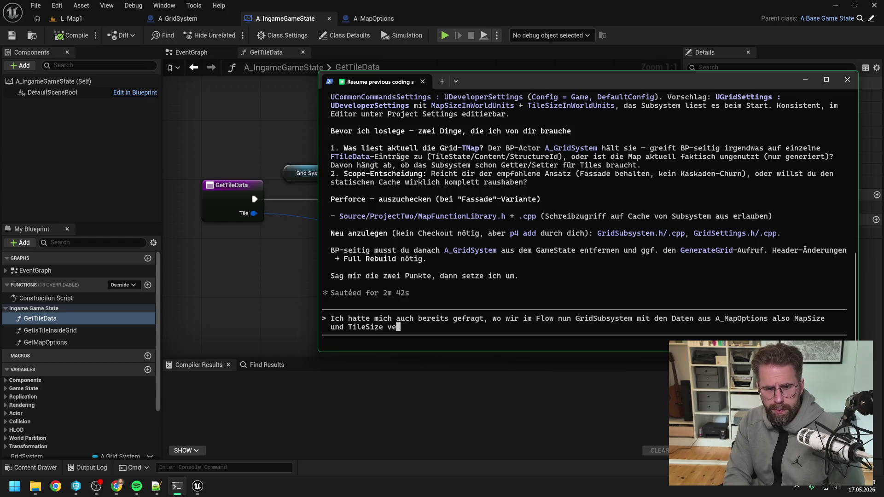
type("rsorgen.")
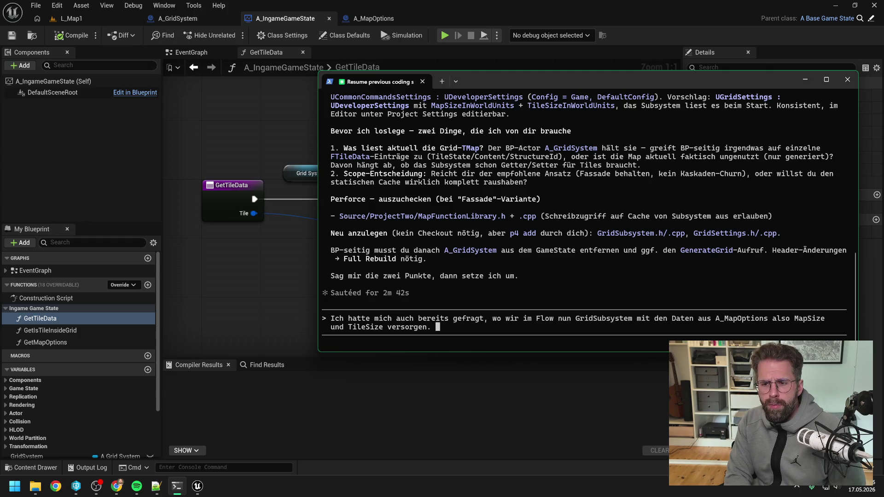
type("TileSize übe")
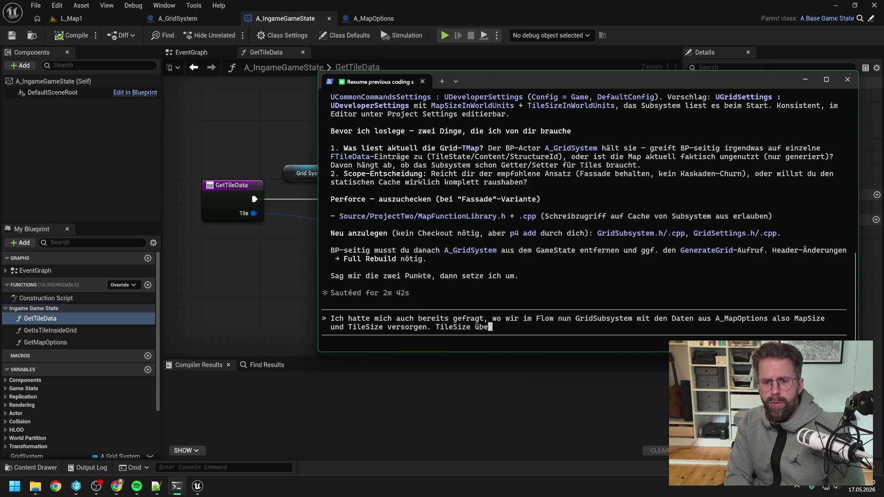
type("r DeveloperSettings sehe ich. ")
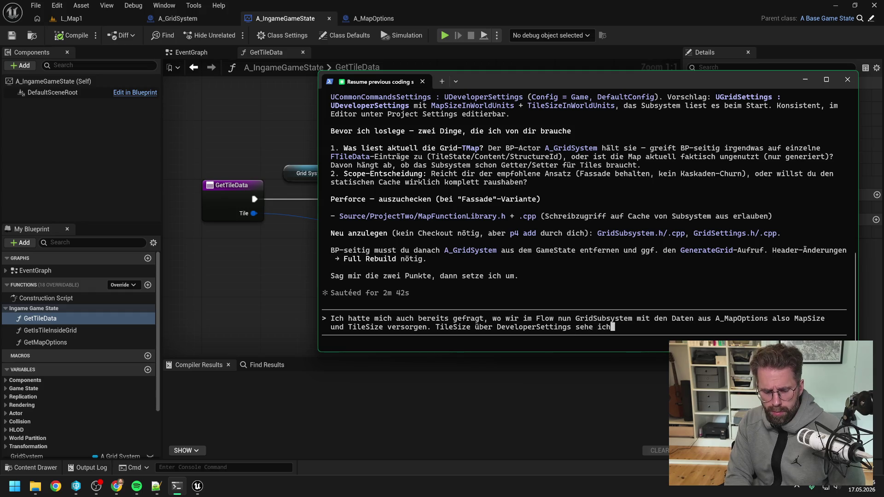
type("Bei Map")
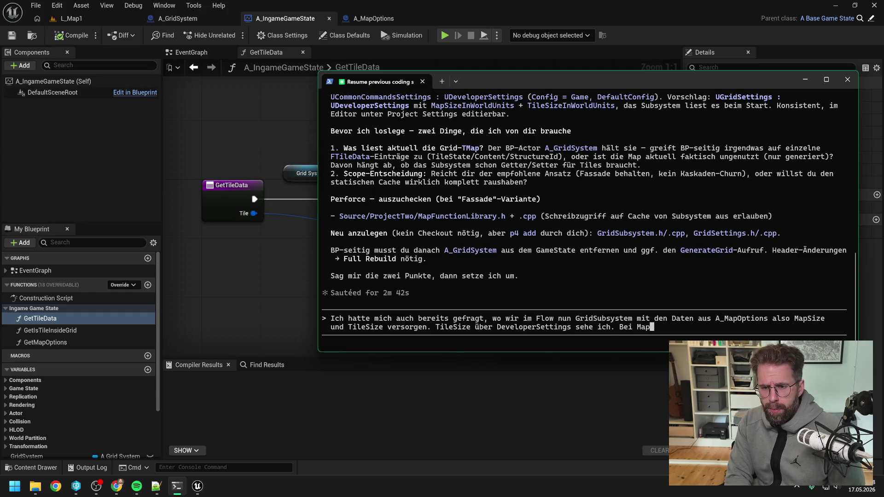
type("Size wollen wir ja aber wirklich pro Map v")
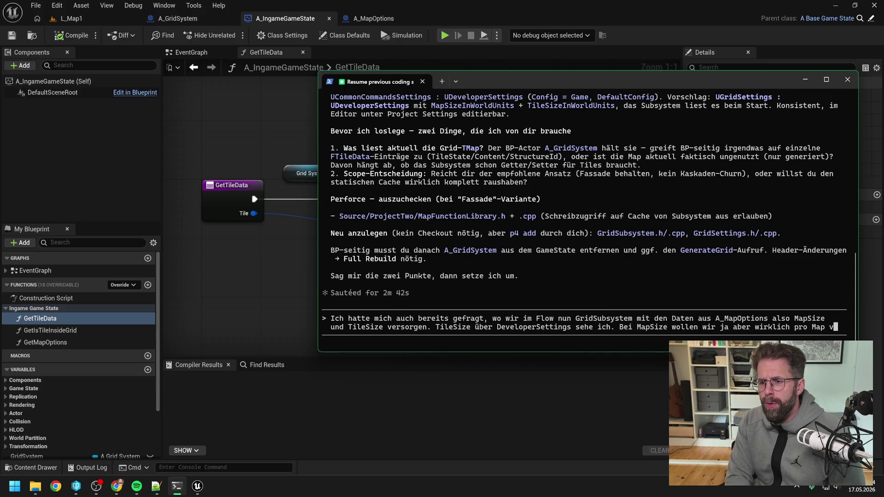
type("erschiedene O")
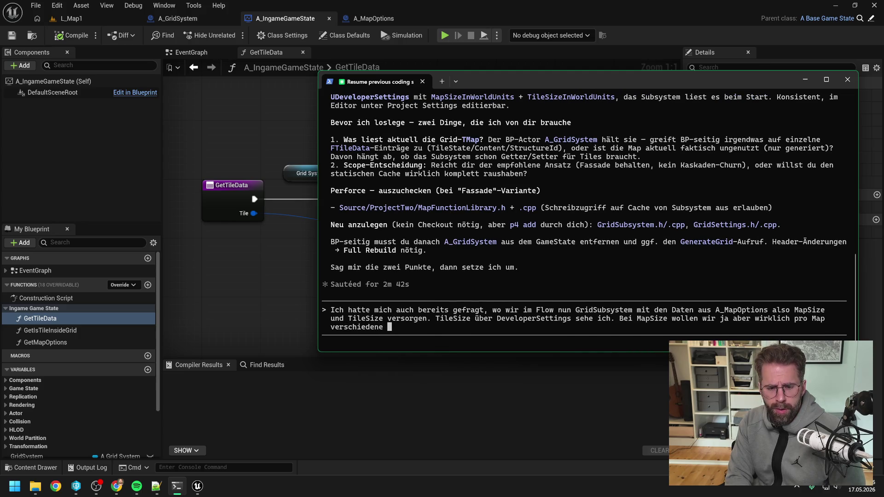
type("ptionen hab")
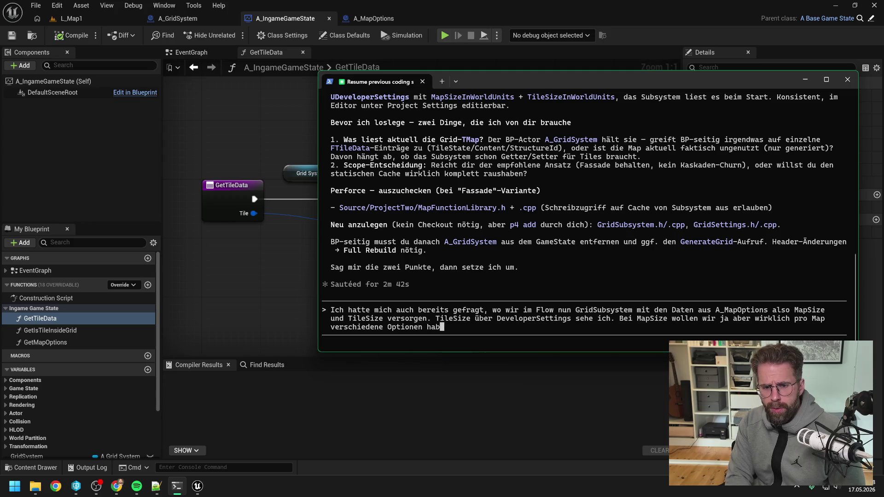
type("en. Deswegen ")
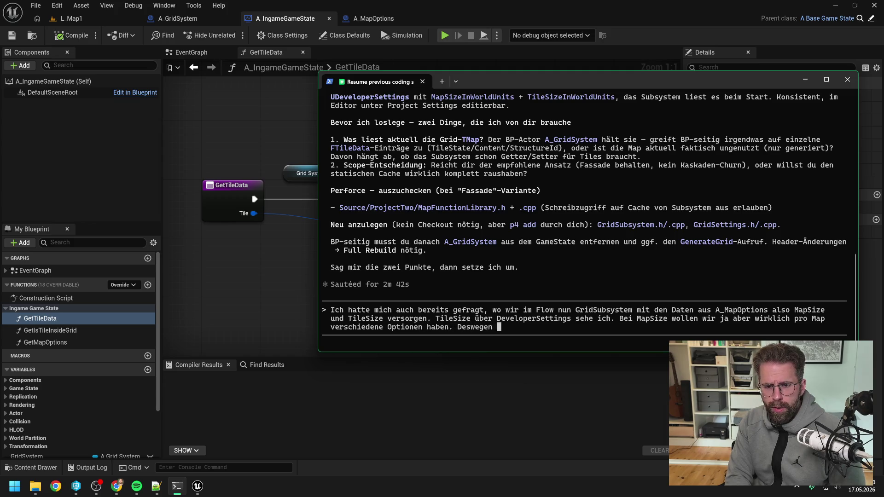
type("war es ")
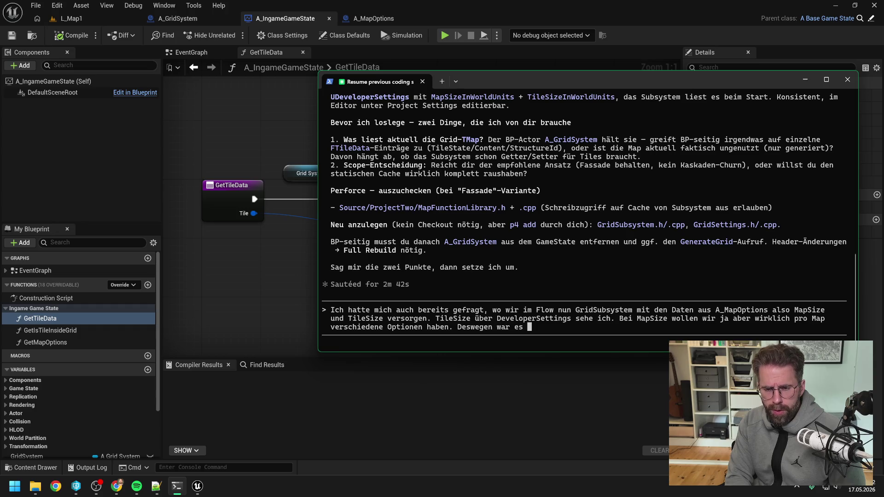
type("gut, dass ")
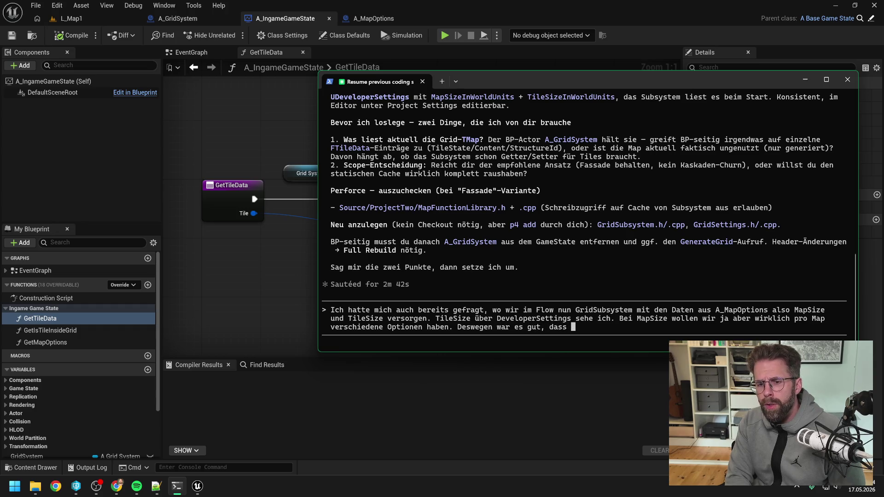
type("man es über ")
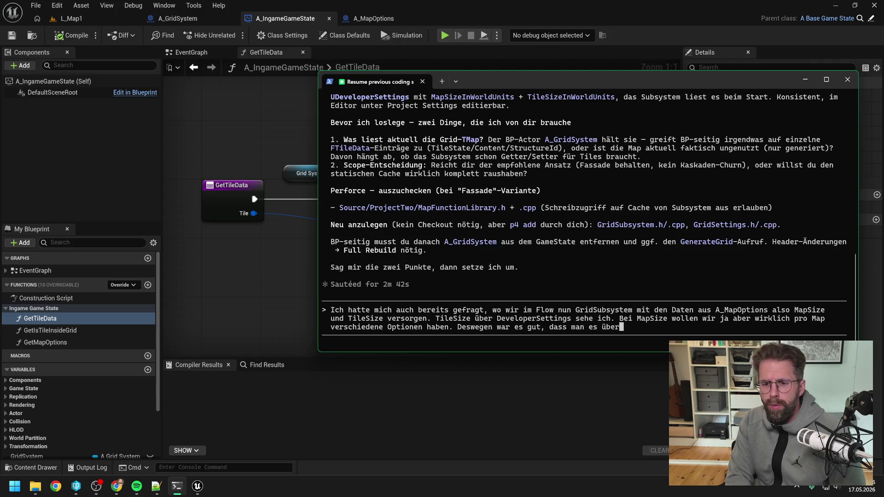
type("den De")
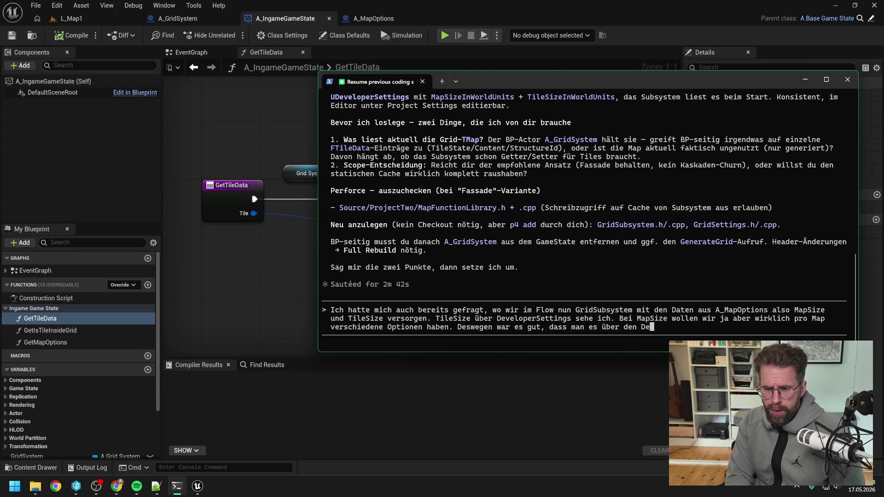
type("signer einstellen kann. Wenn ich es")
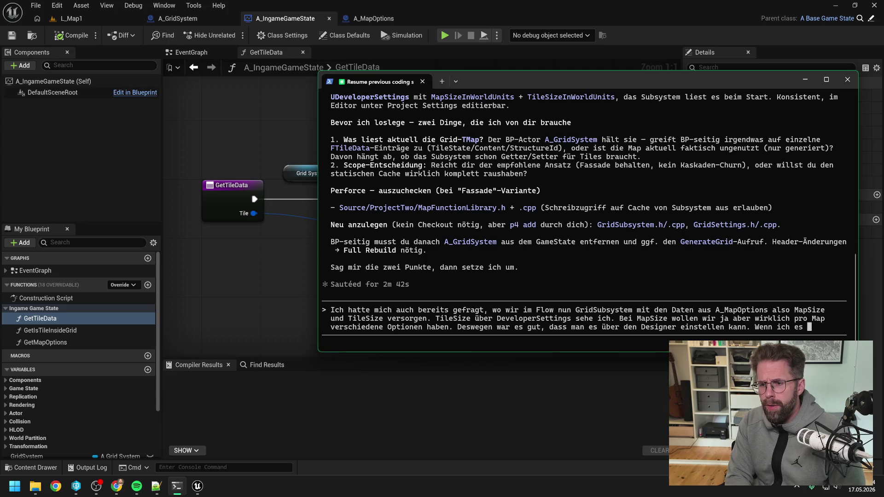
type(" richtig verstehe, ha")
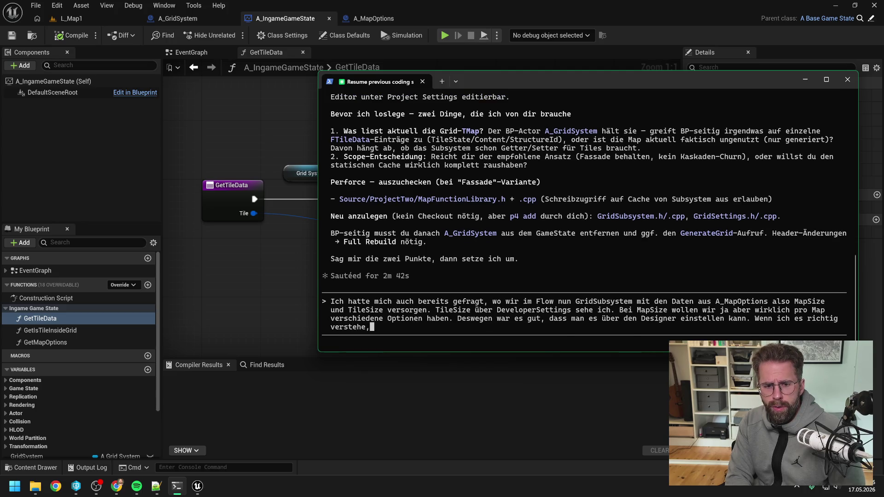
type("ben wir noch eine ")
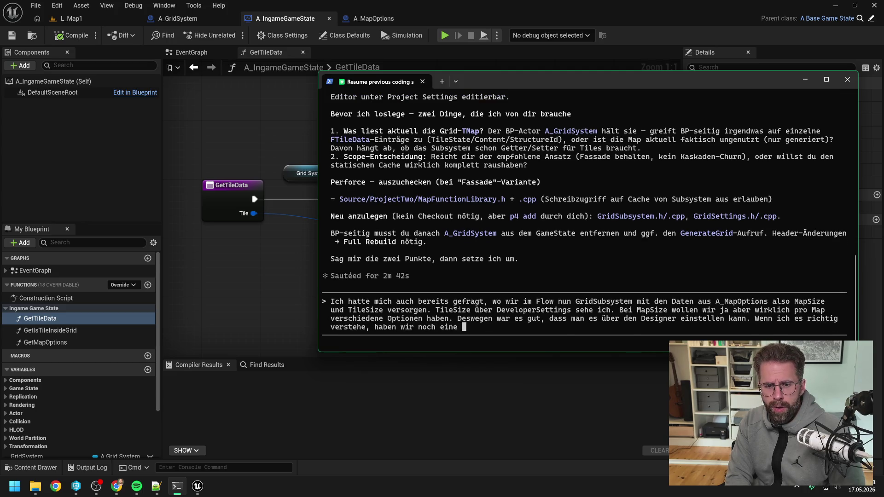
key("BackSpace")
key("BackSpace")
key("BackSpace")
key("BackSpace")
key("BackSpace")
key("BackSpace")
key("BackSpace")
key("BackSpace")
key("BackSpace")
type("ur eine g")
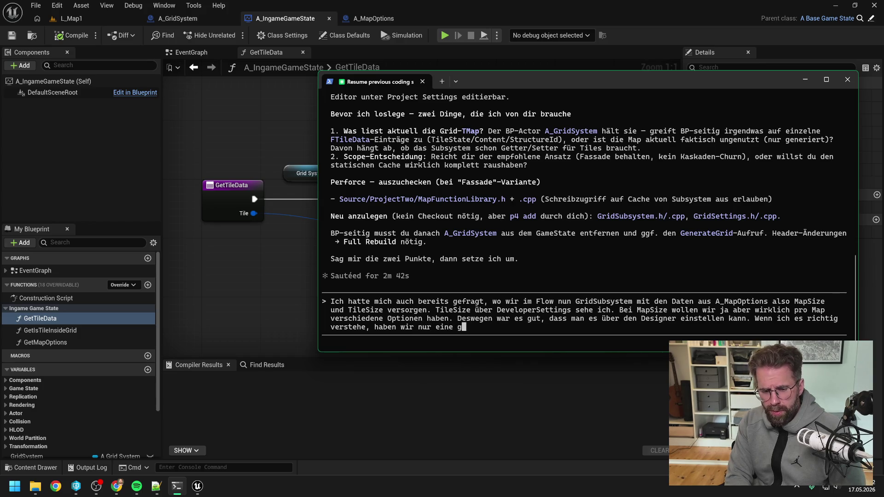
type("lobale MapSize")
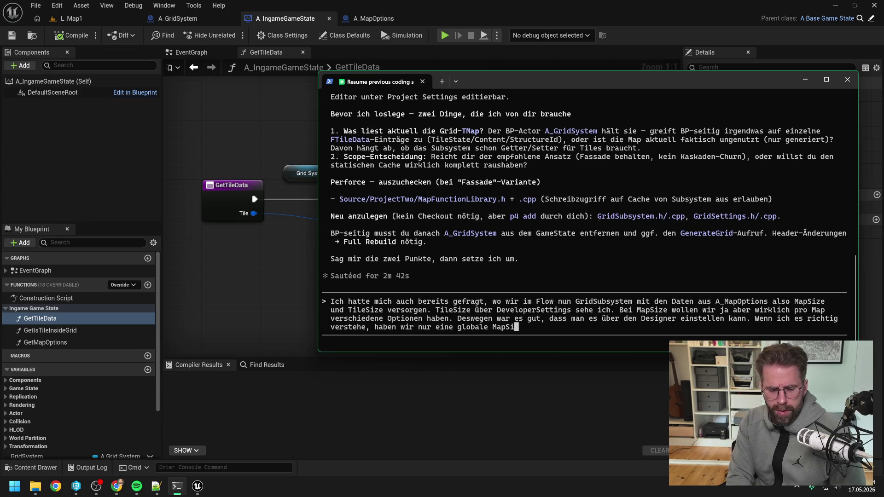
key("BackSpace")
type(", wenn wir es ")
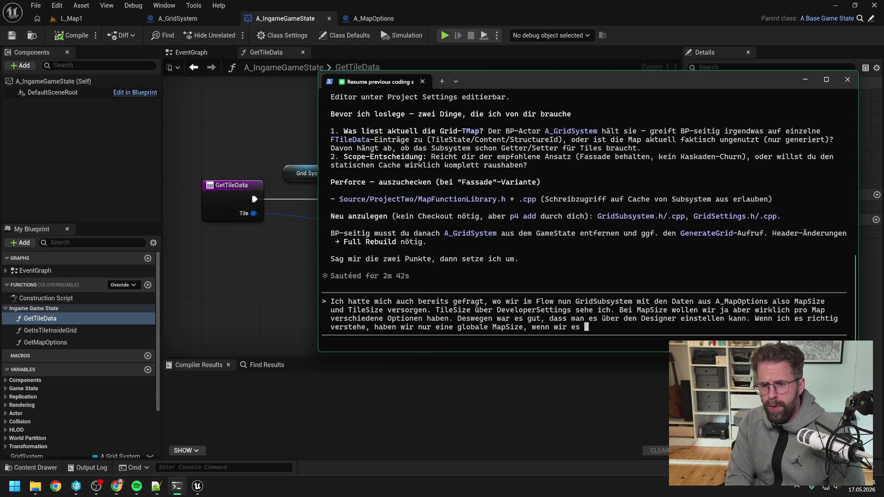
type("in die Dev")
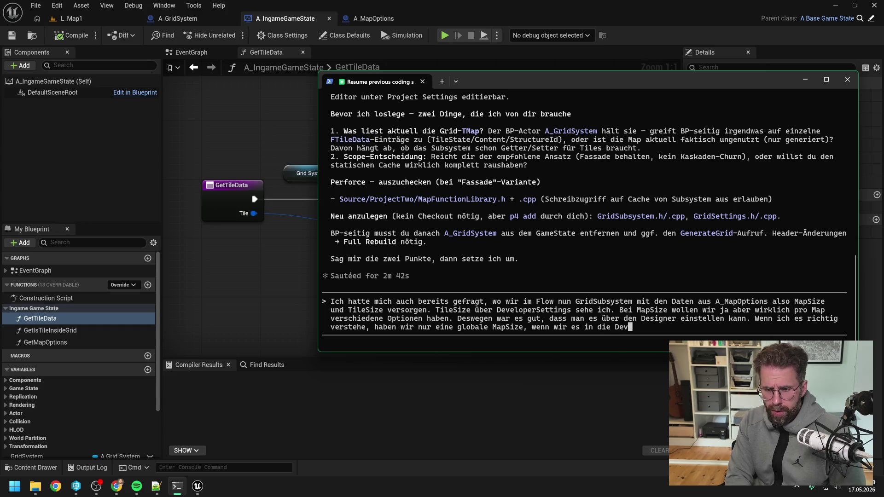
type(" Settings packen ")
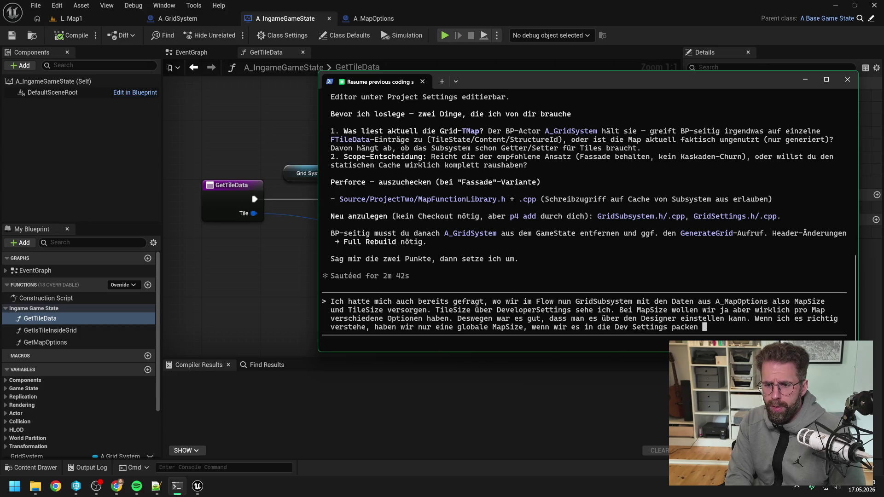
type("richtig?")
key("Return")
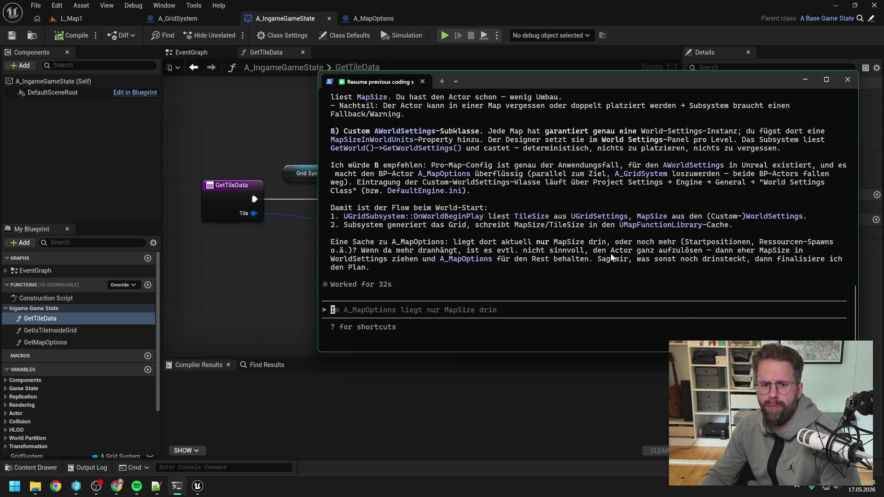
- Scroll through Claude's answer comparing two options and recommending a custom AWorldSettings subclass for per-map MapSize
scroll(611, 251, "up", 3)
scroll(612, 250, "up", 3)
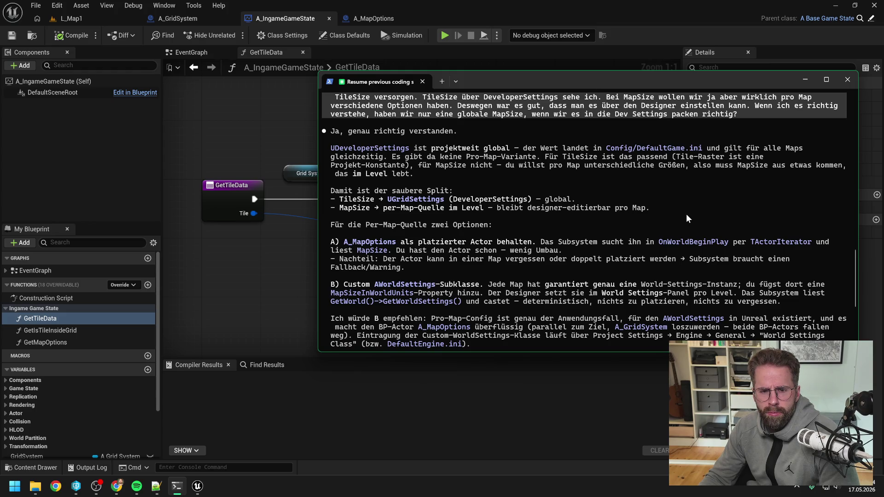
scroll(695, 203, "down", 1)
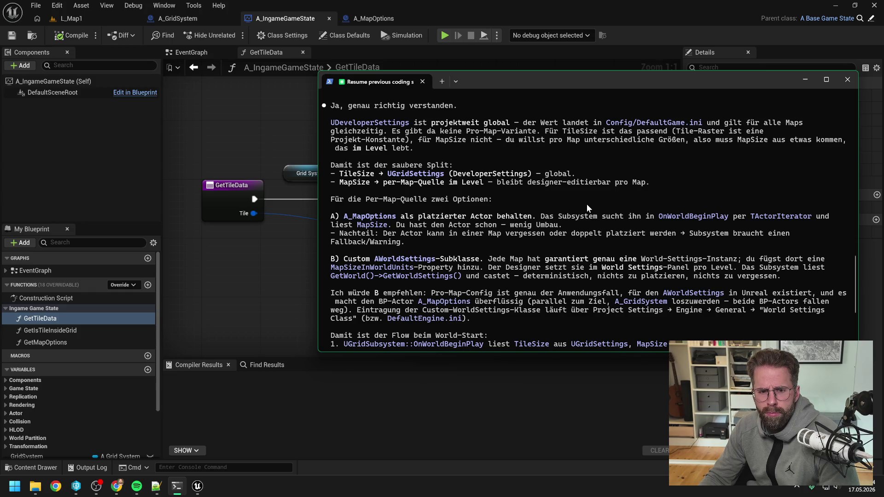
scroll(587, 203, "down", 1)
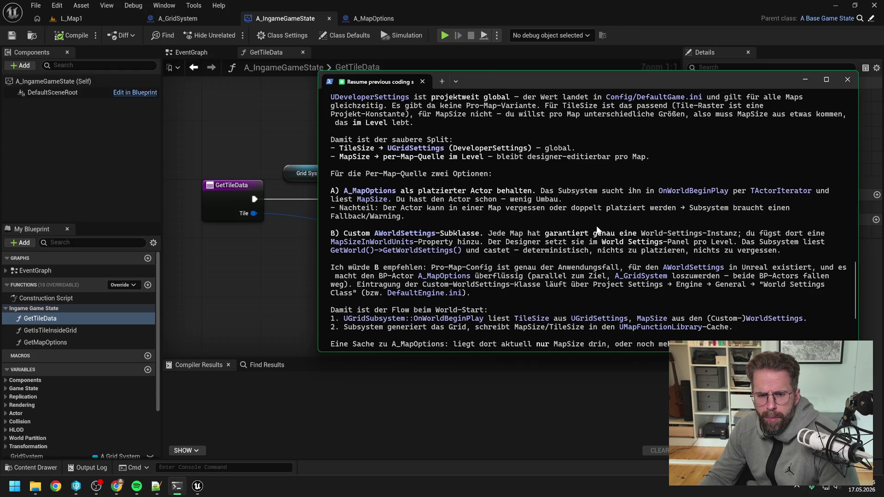
scroll(597, 229, "down", 1)
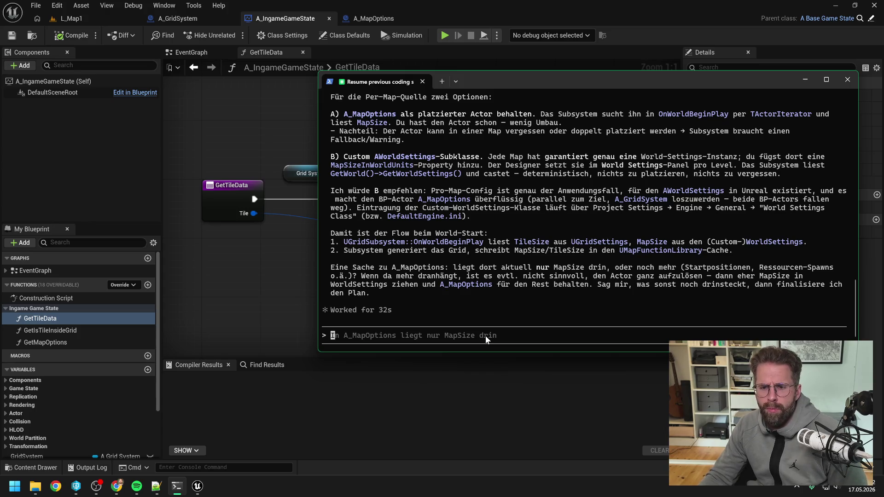
- Check that the A_MapOptions MapSize variable defaults to 40000 x 40000, then return to the terminal
left_click(369, 18)
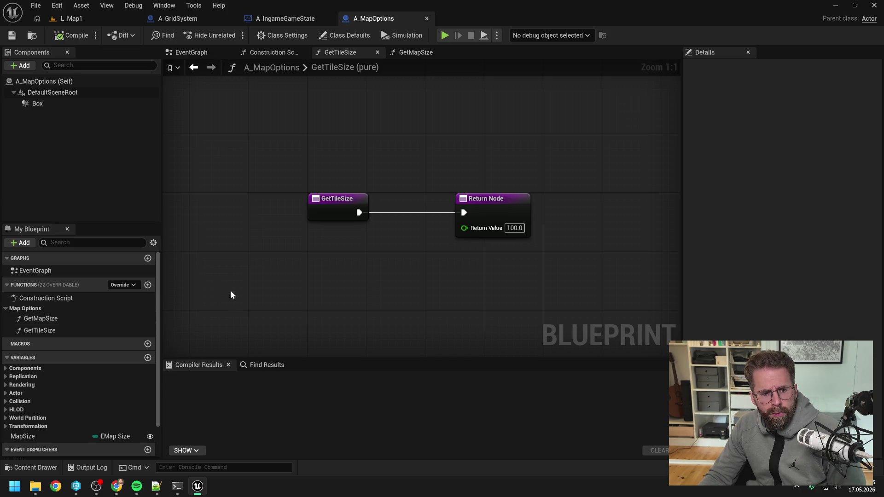
key("ctrl+space")
key("ctrl+space")
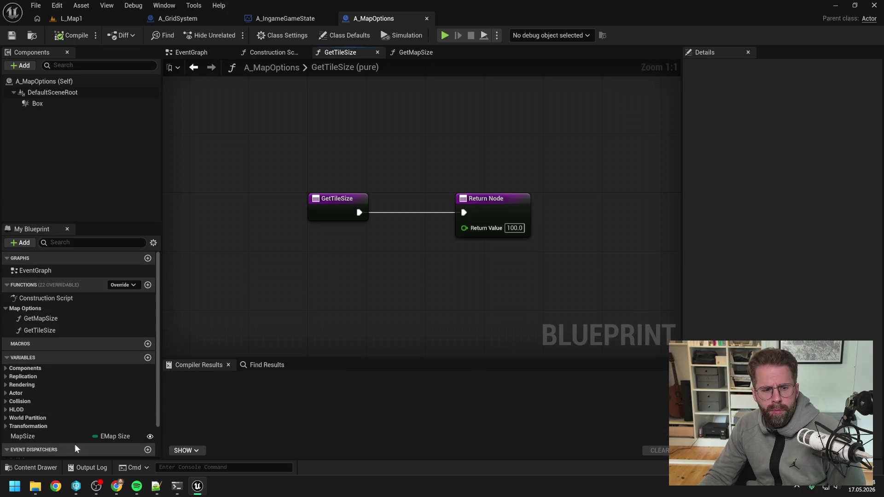
left_click(55, 440)
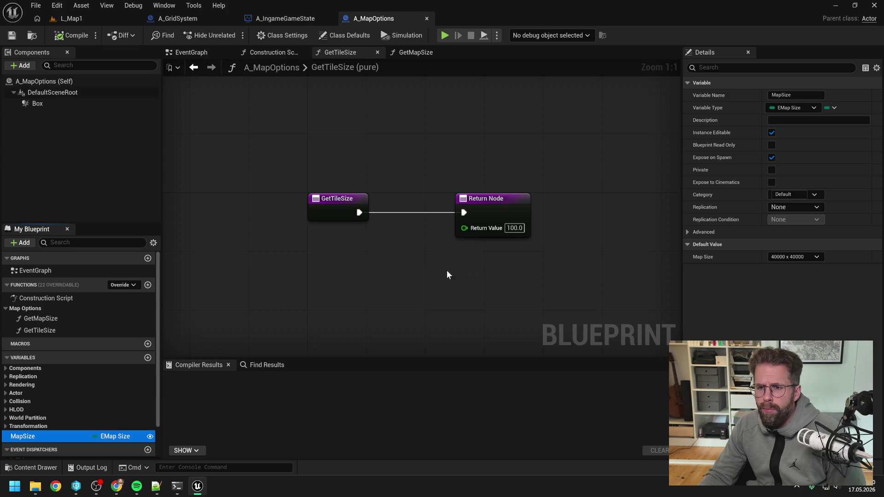
left_click(416, 155)
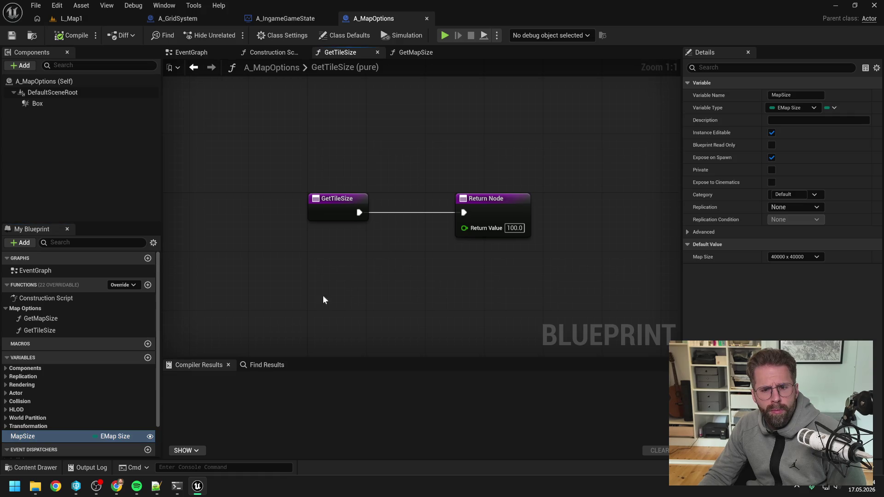
mouse_move(156, 488)
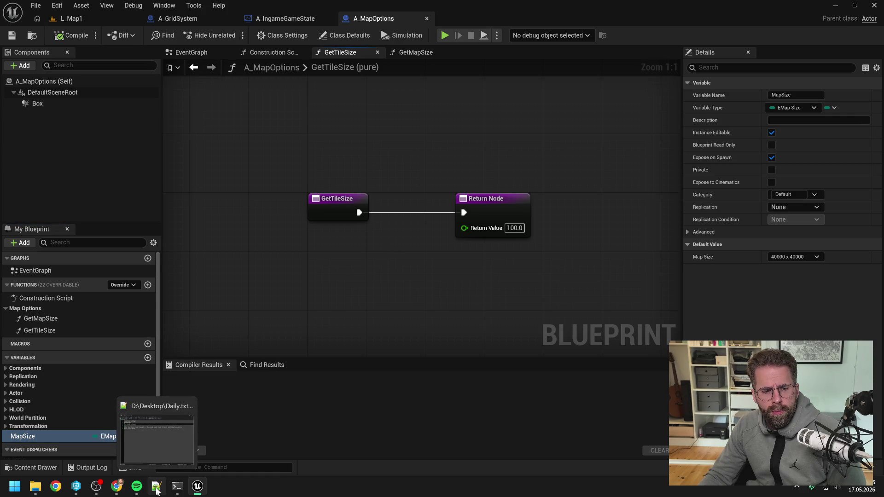
left_click(176, 486)
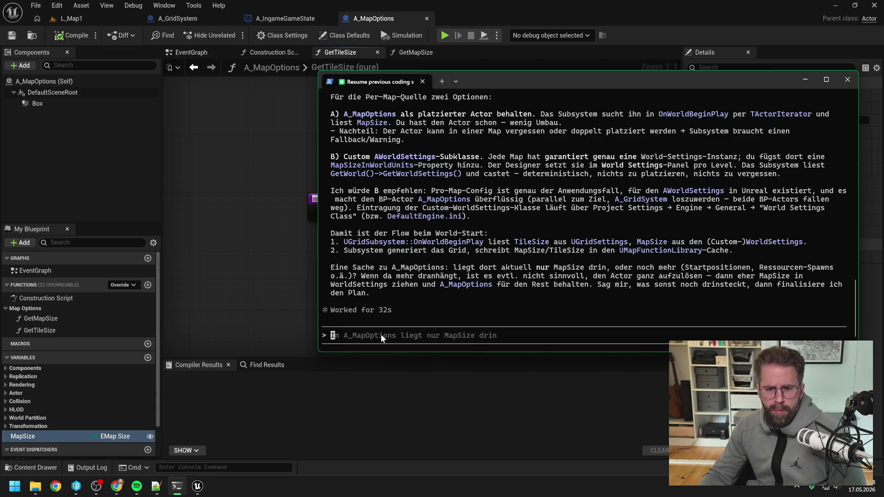
- Draft that A_MapOptions holds only MapSize (40000x40000) and TileSize as Designer Inputs, exposed as Floats
type("A_MapO")
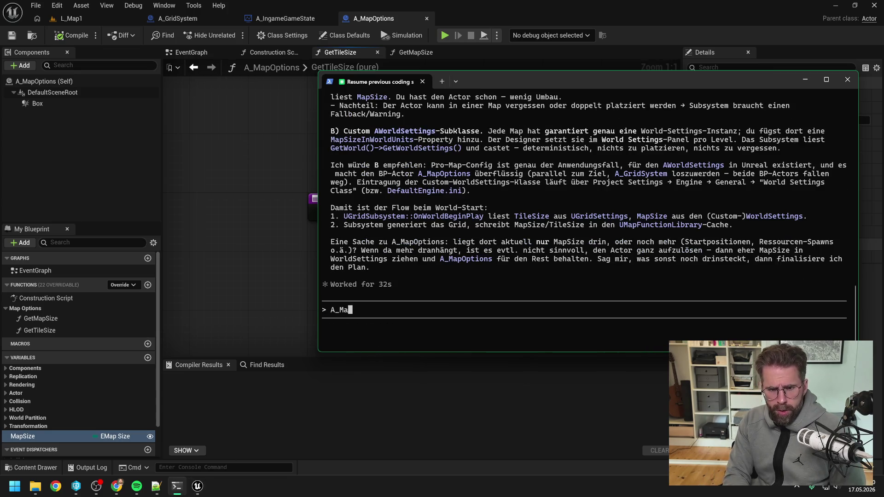
type("pt")
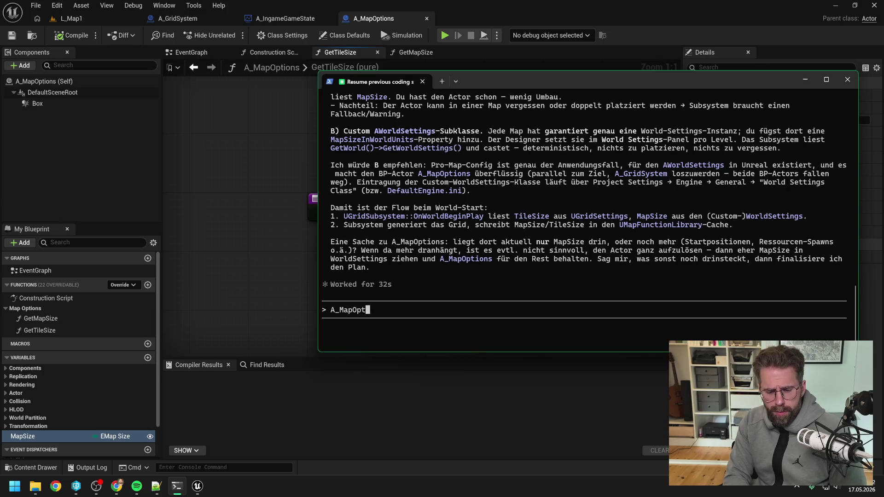
type("ions hält ak")
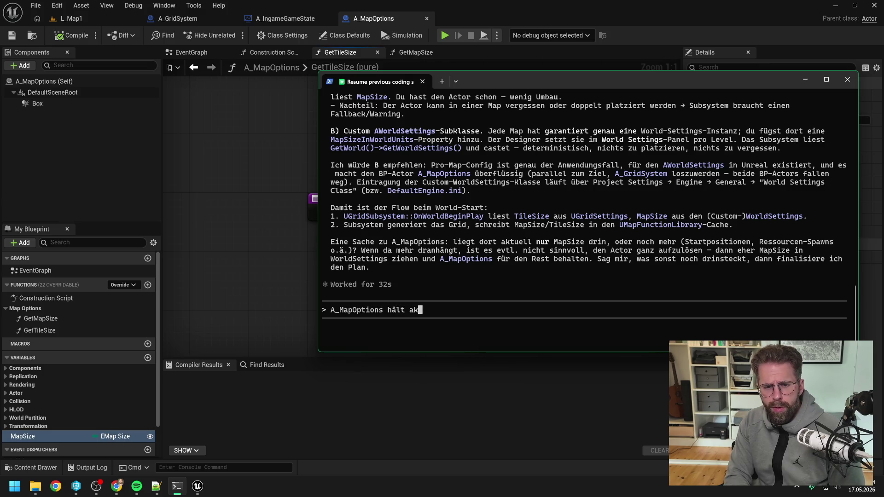
type("tuell nur M")
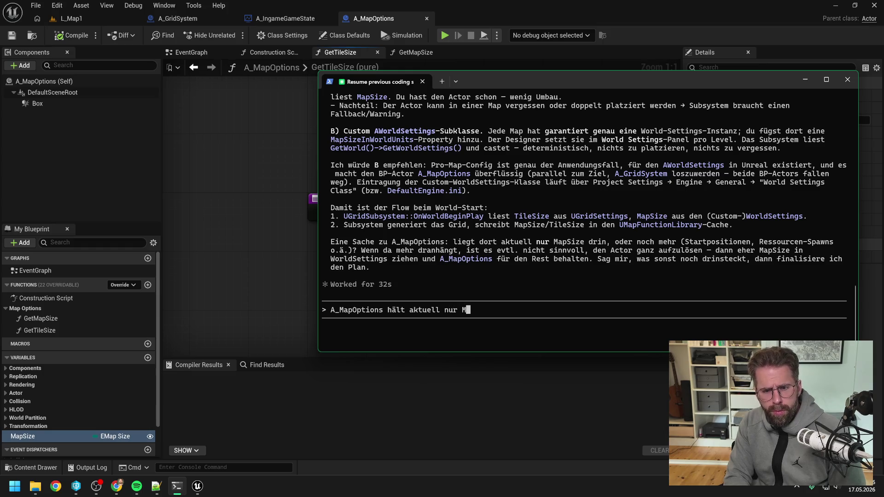
type("apSize als ")
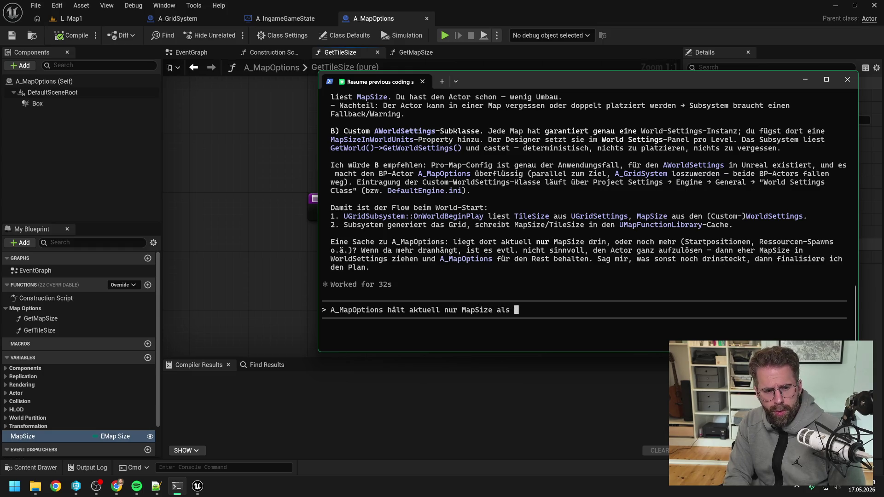
type("EMA")
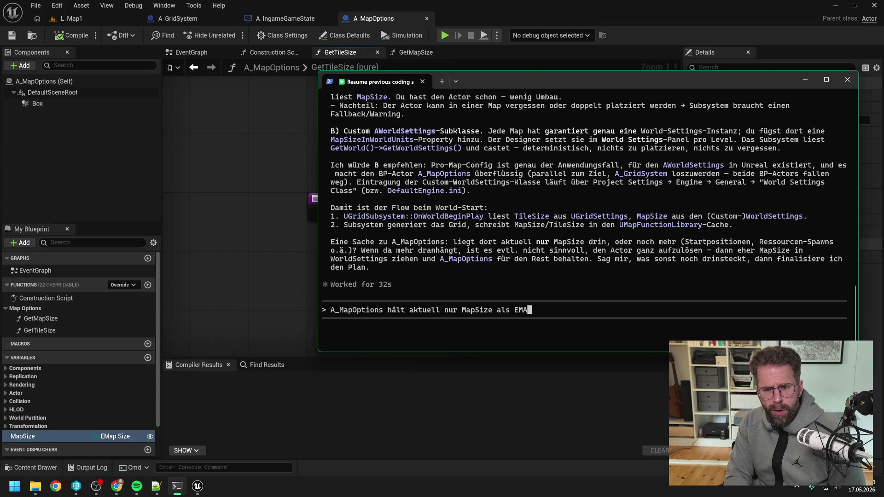
key("BackSpace")
type("apSize ")
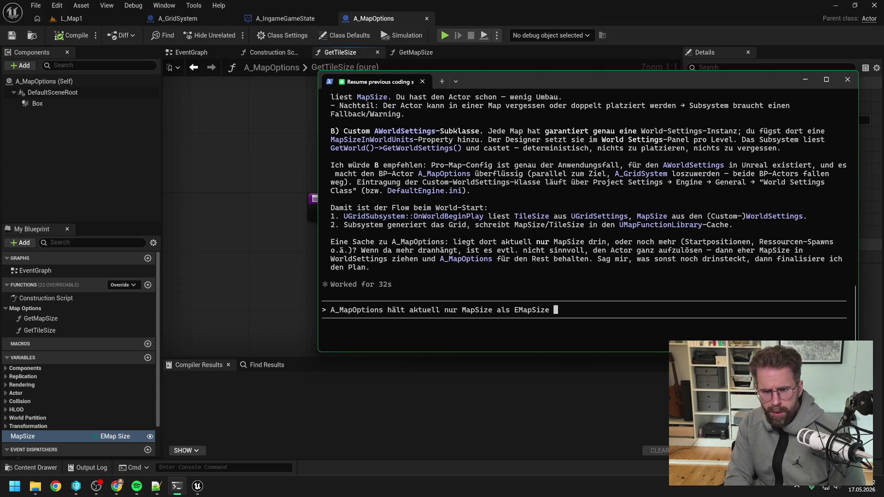
type("-> ha")
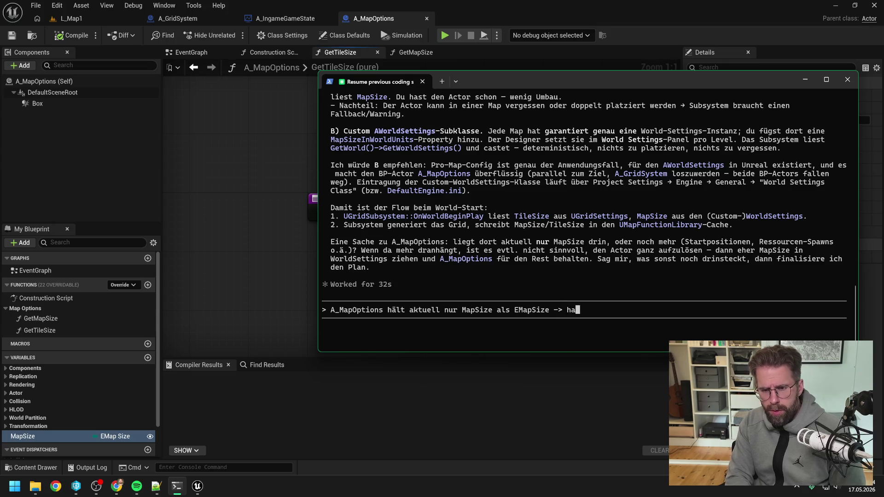
type("t aktuell nur den Ei")
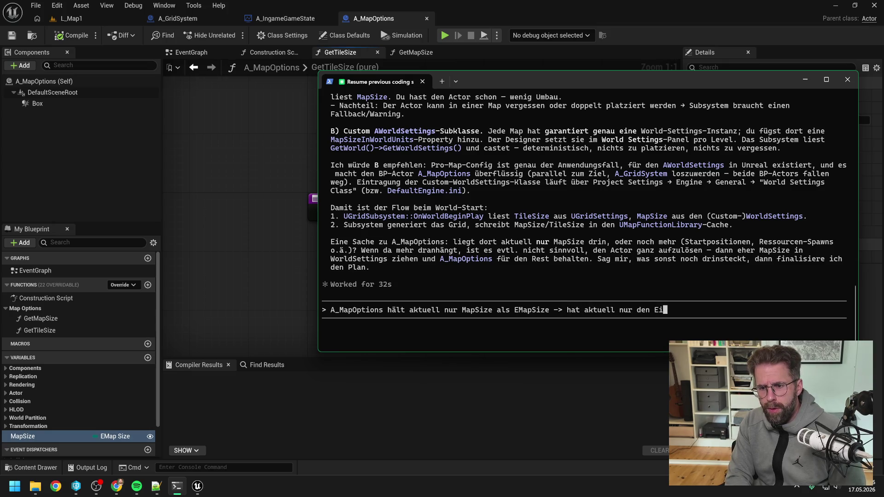
type("ntrag 40000")
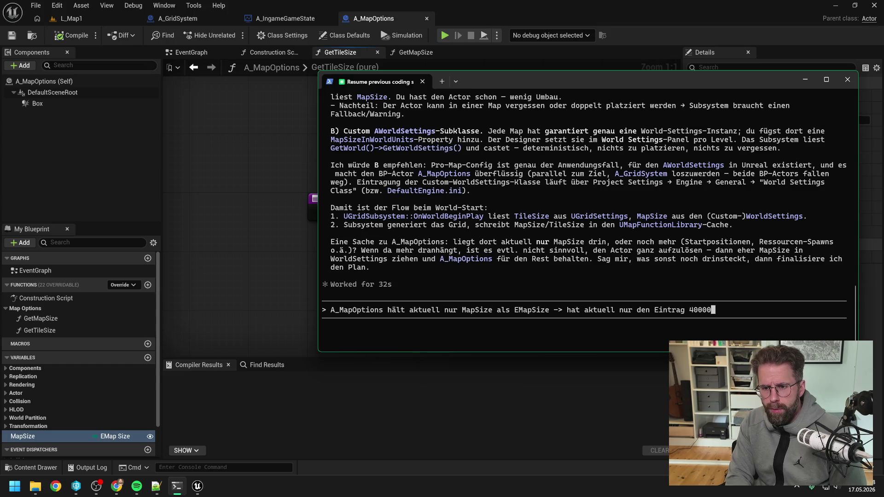
type("x40000 ")
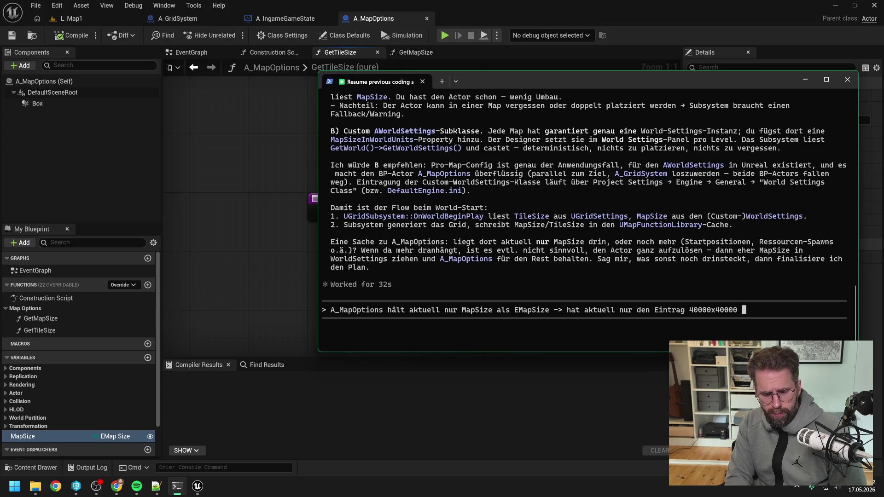
type("und ")
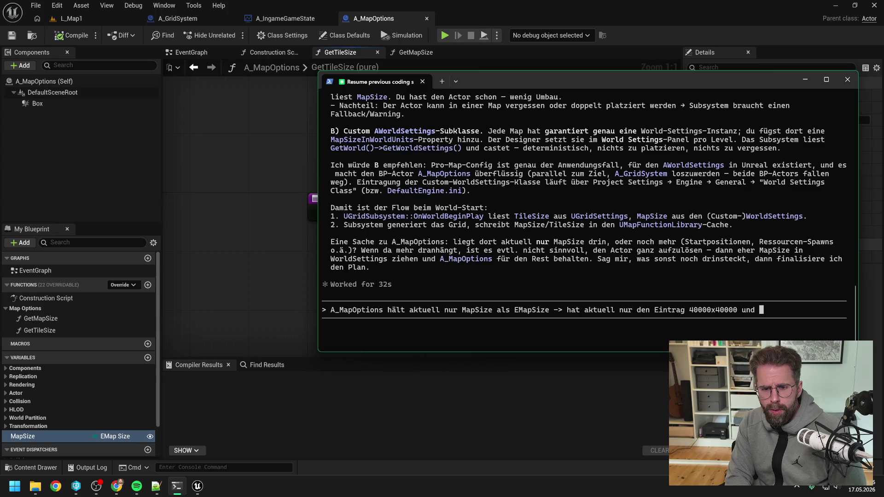
type("T")
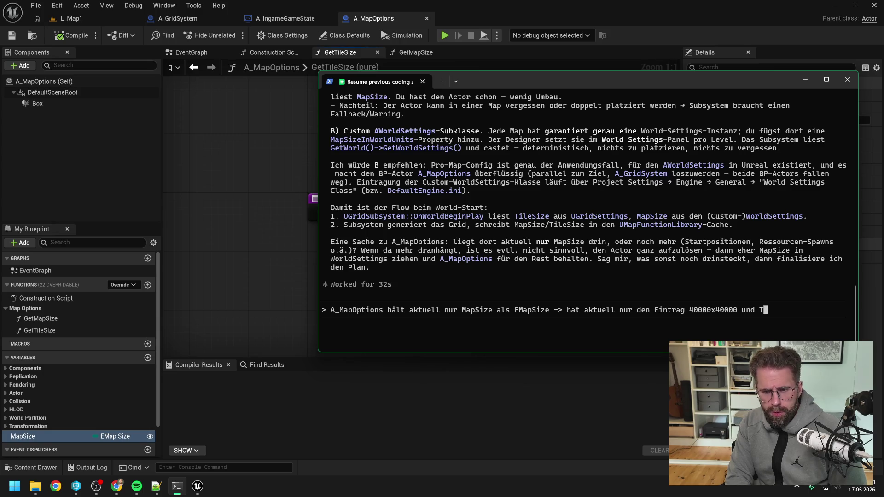
type("ileSize als")
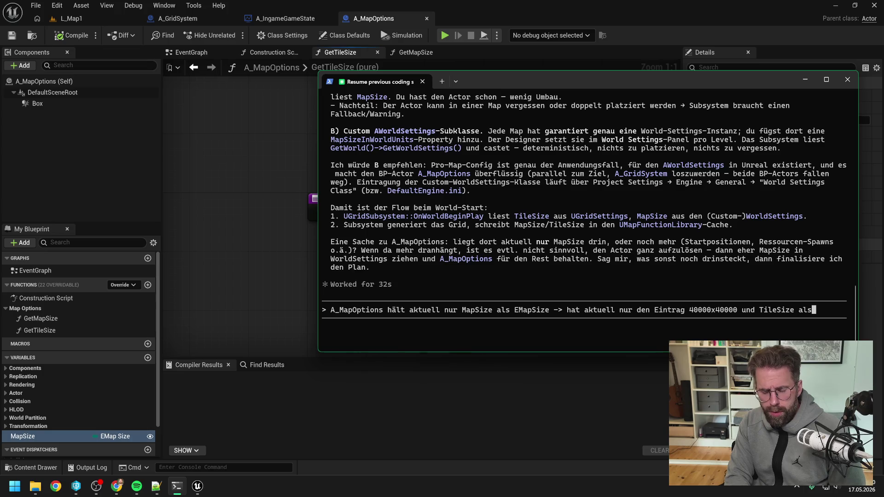
key("BackSpace")
key("BackSpace")
key("BackSpace")
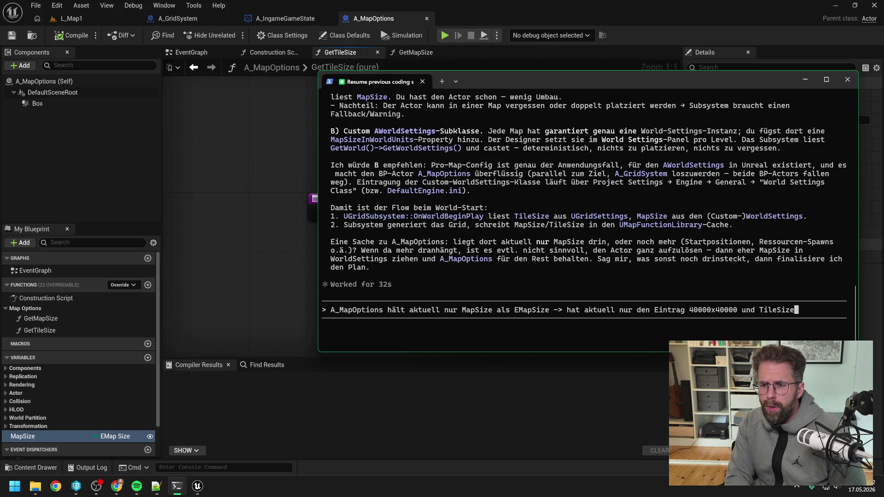
type(".")
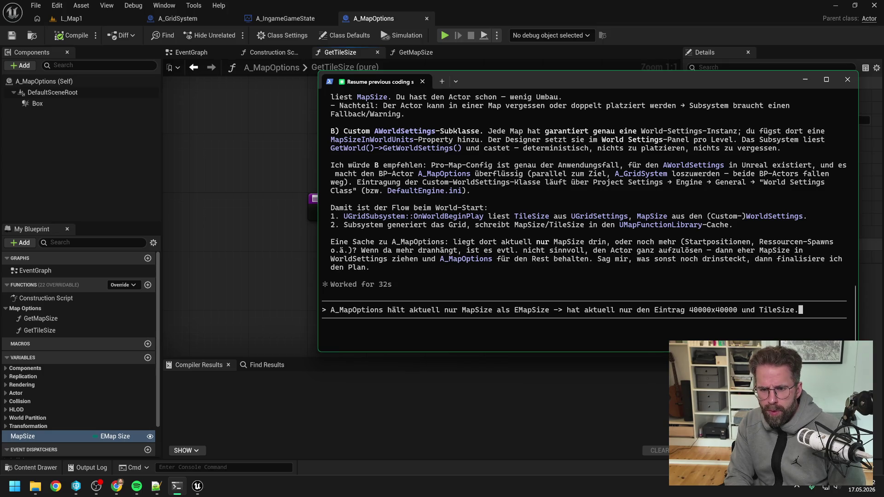
key("BackSpace")
type("als Dei")
key("BackSpace")
type("sign")
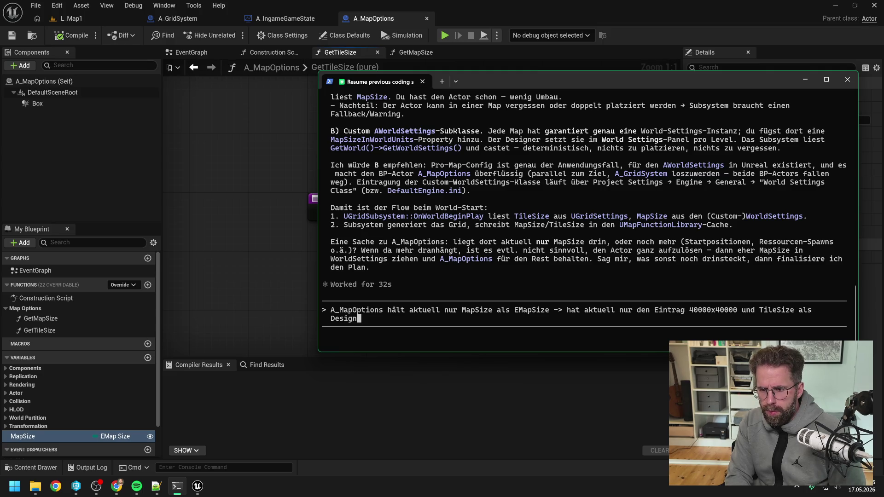
type("er Inputs. ")
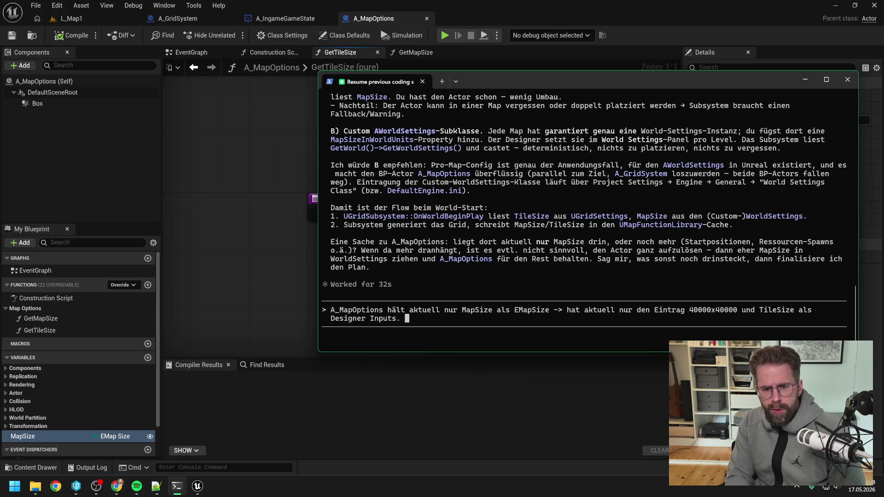
type("Nach außen geben")
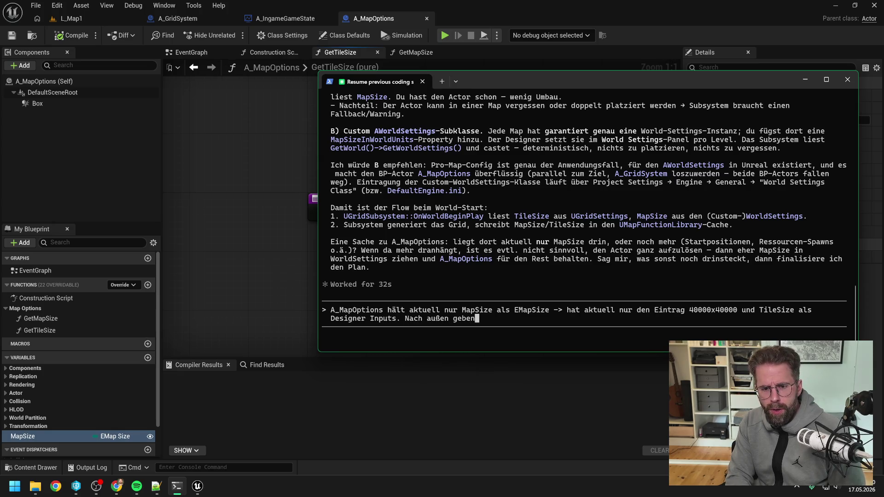
type(" GetM")
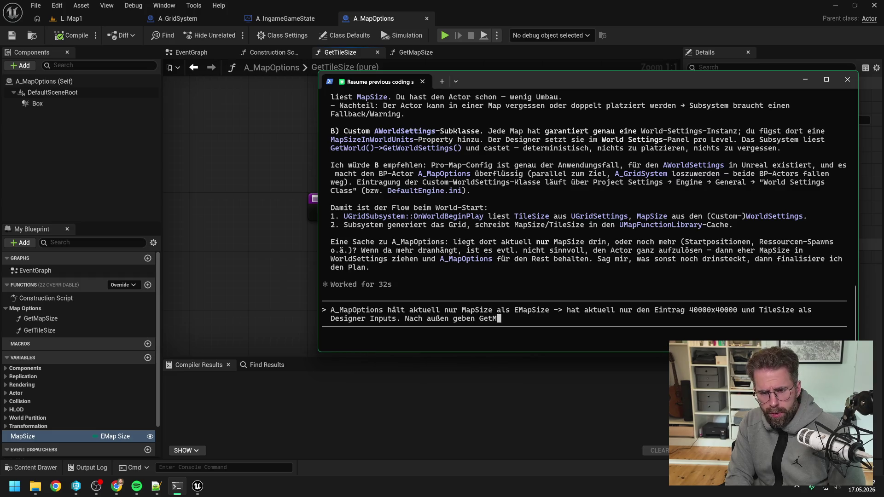
type("apSize und Ge")
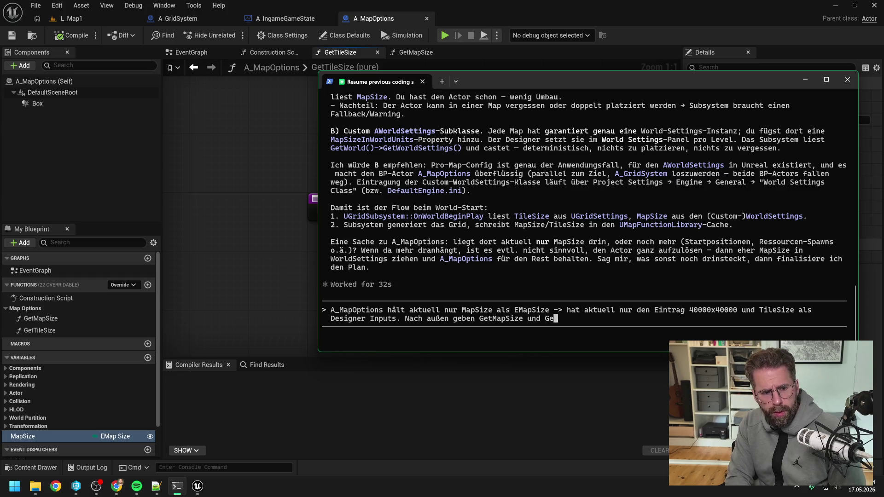
type("tTileSize jedo")
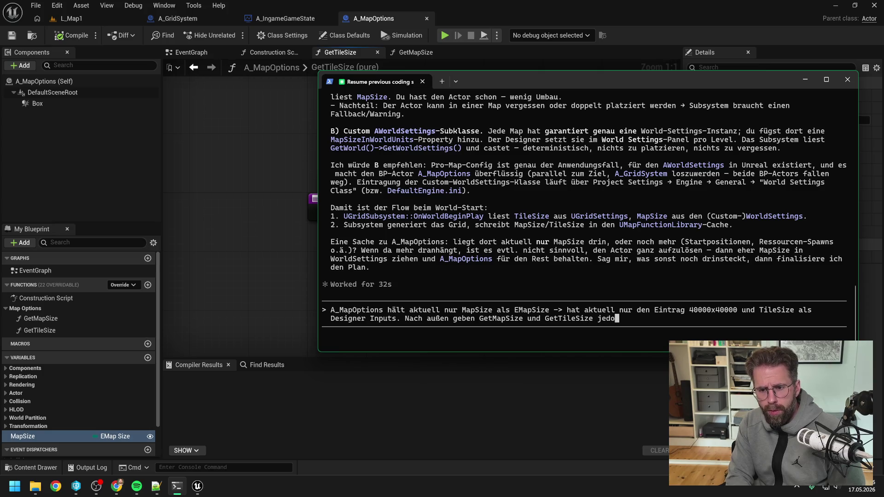
type("ch einen ")
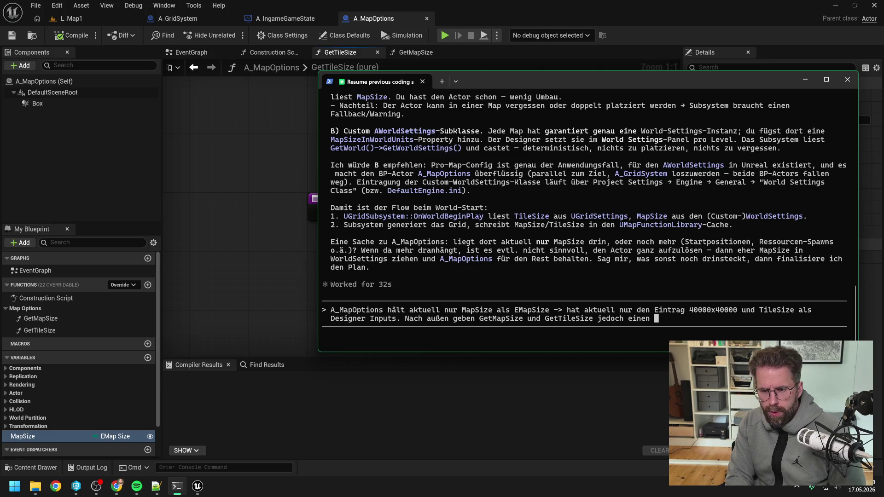
type("Float an")
- Add that 40000x40000 is manually converted to 40000 for grid generation and that Option B sounds good
key("BackSpace")
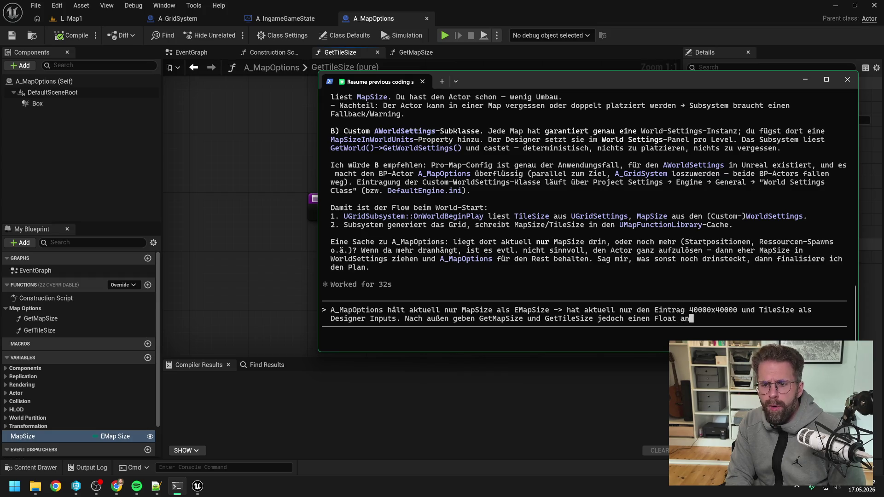
key("BackSpace")
key("BackSpace")
type("zur G")
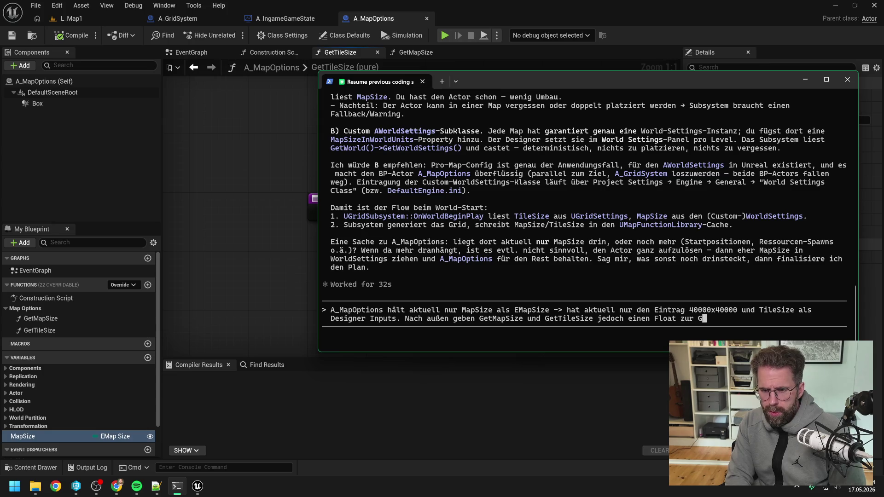
type("eneriering ")
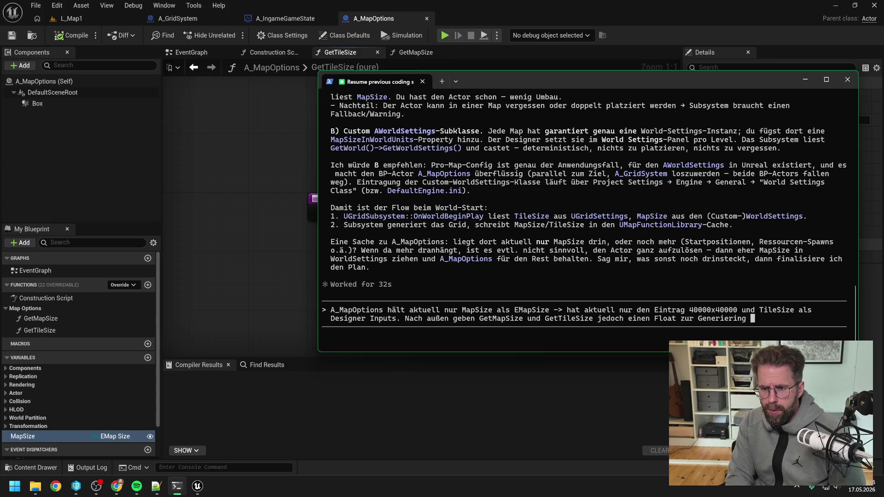
type("vom Grid. Heißt 40000x40000 wird händisch in 40000")
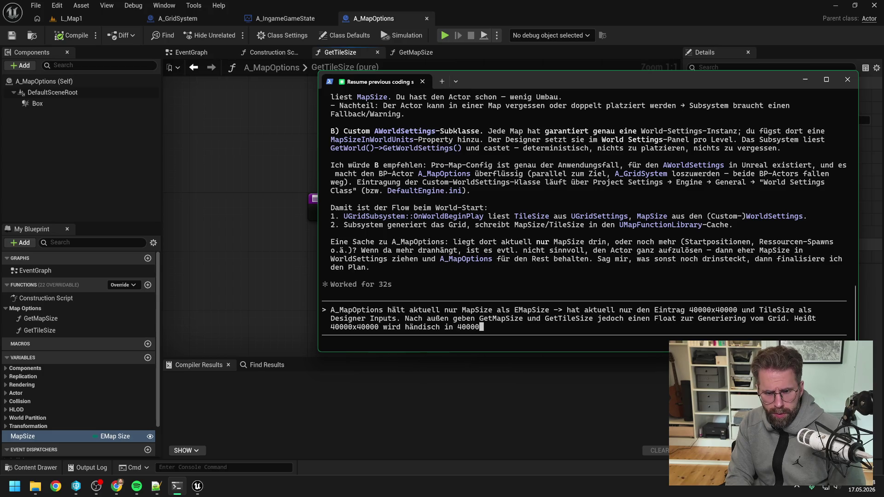
type(" umgewand")
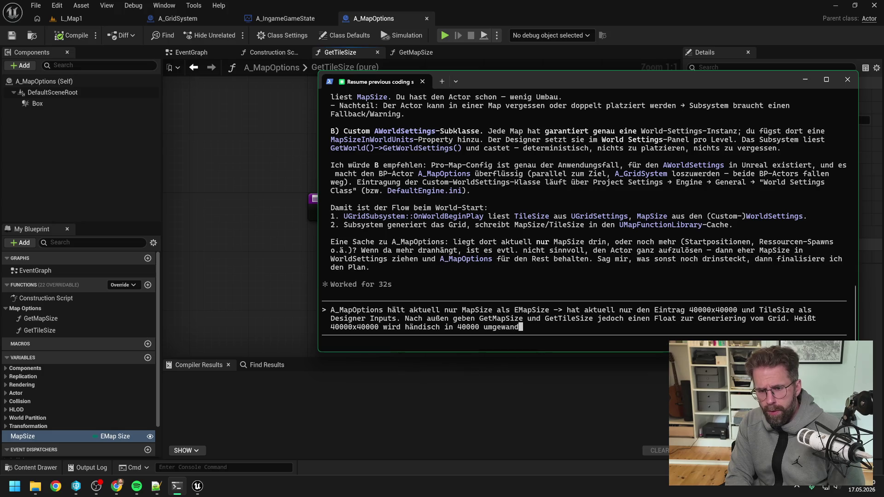
type("elt. ")
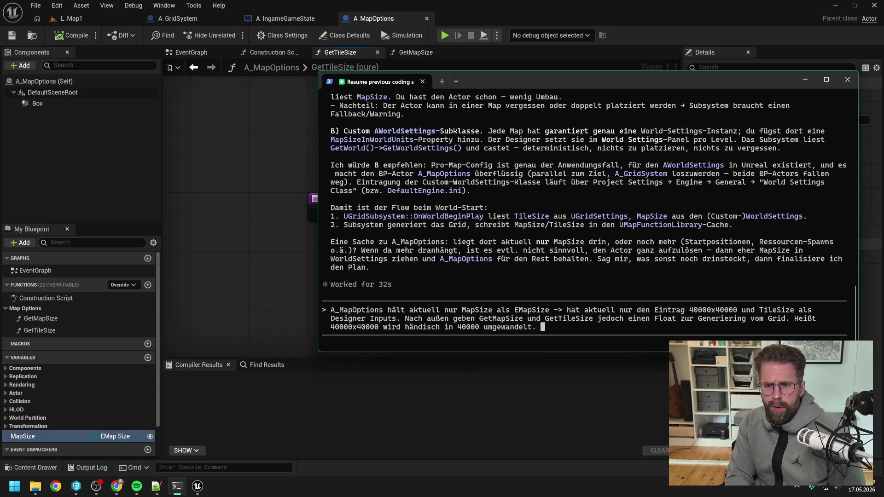
type("Option ")
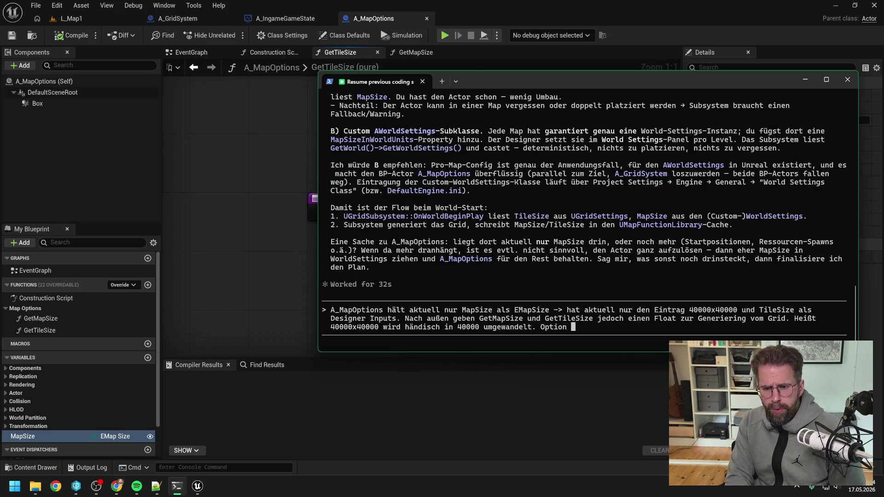
type("B hört sich gu")
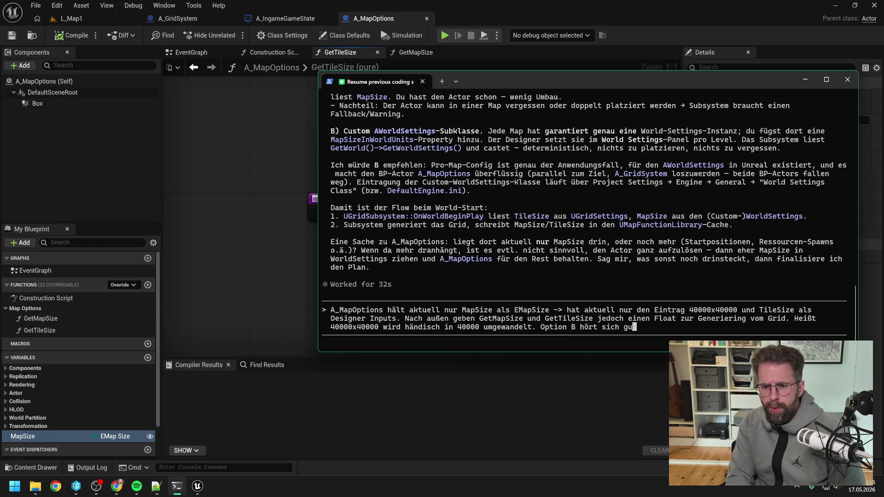
type("t an. Las")
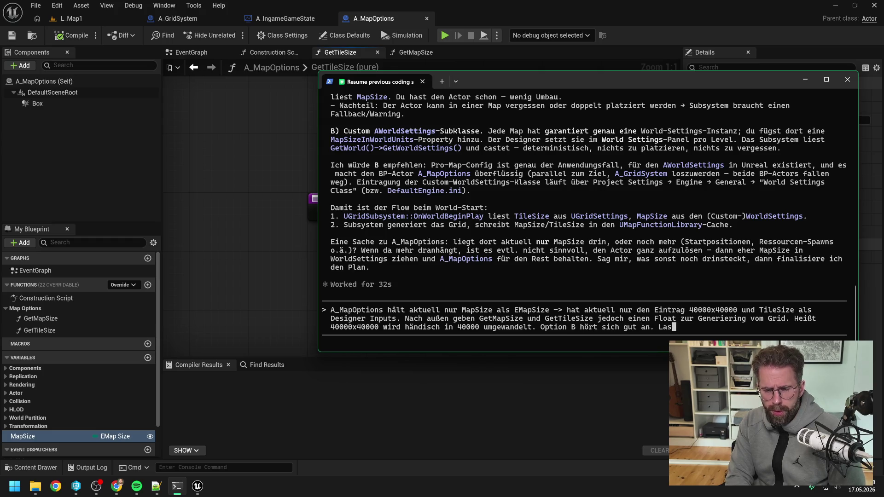
type("s dann da beides reinpacken.")
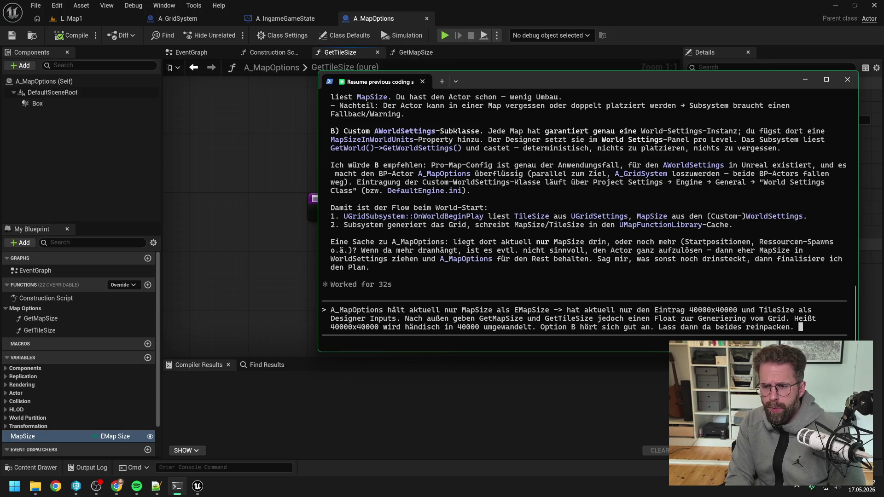
scroll(474, 236, "up", 3)
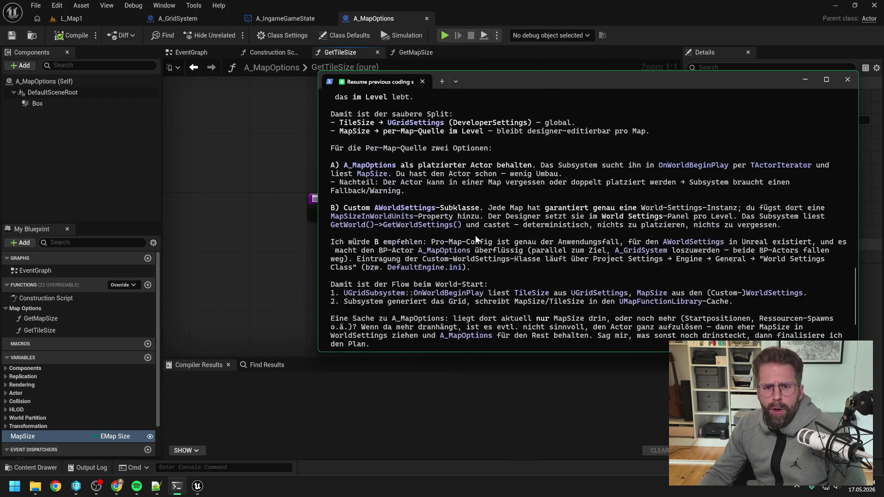
- Reread Claude's earlier answer and append 'Es folgt der Aufbau vom aktuellen A_GridSystem:' to the draft
scroll(472, 238, "up", 10)
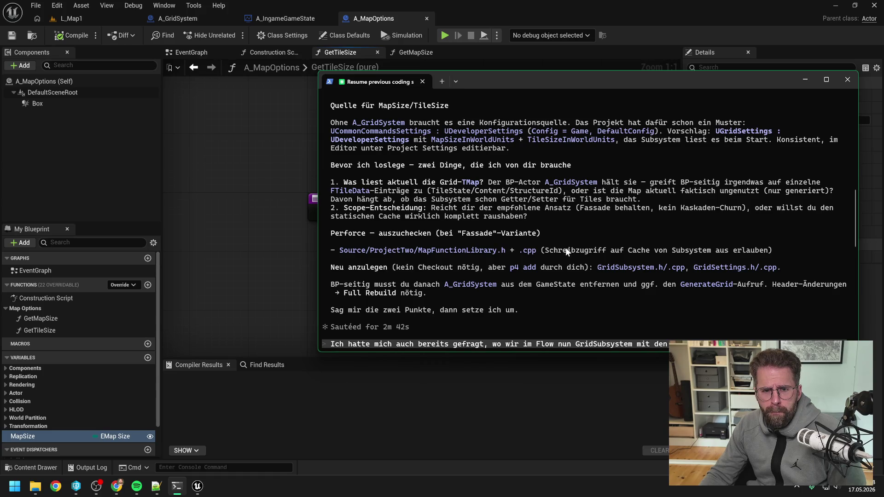
scroll(566, 250, "up", 2)
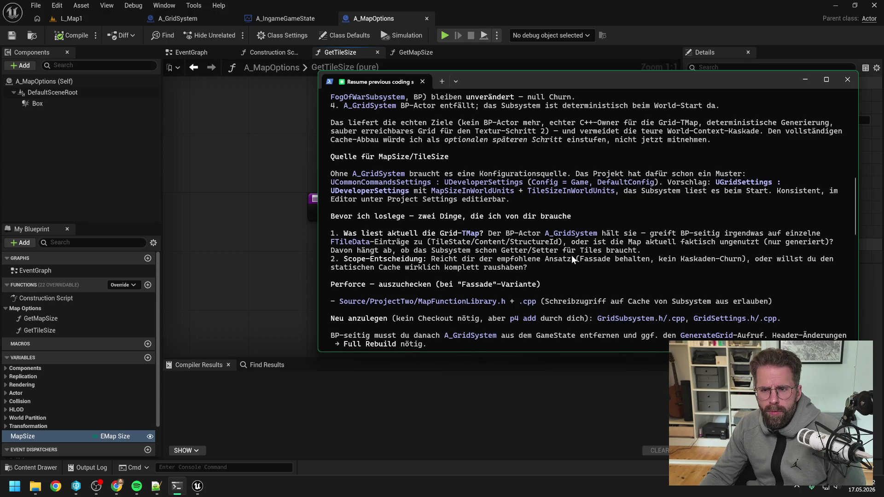
scroll(572, 257, "up", 3)
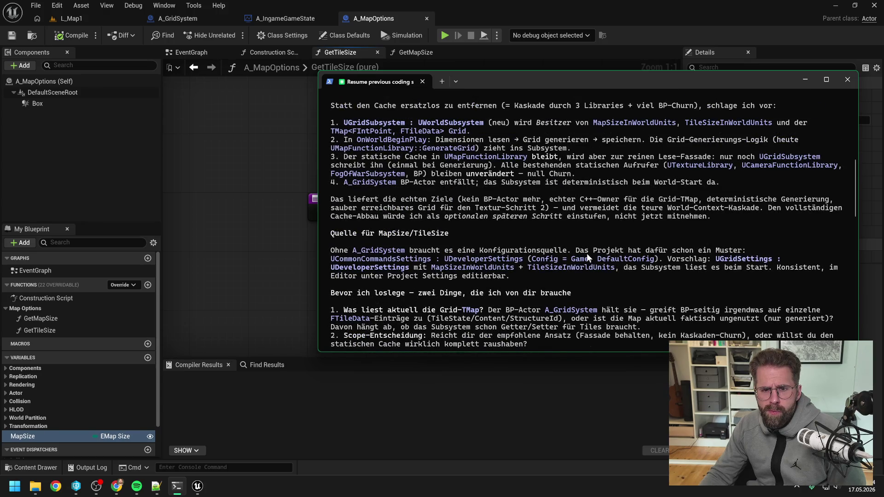
scroll(599, 242, "down", 10)
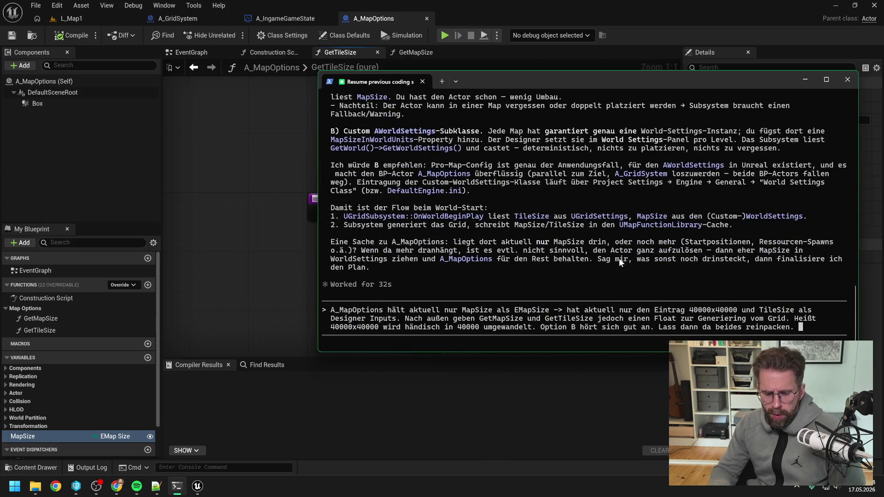
type("Es fdo")
key("BackSpace")
key("BackSpace")
type("olgt der Aufb")
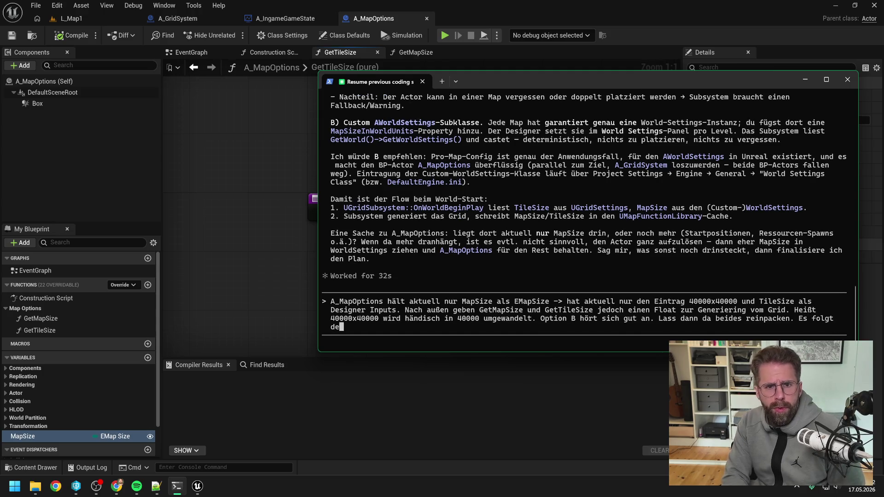
type("au ")
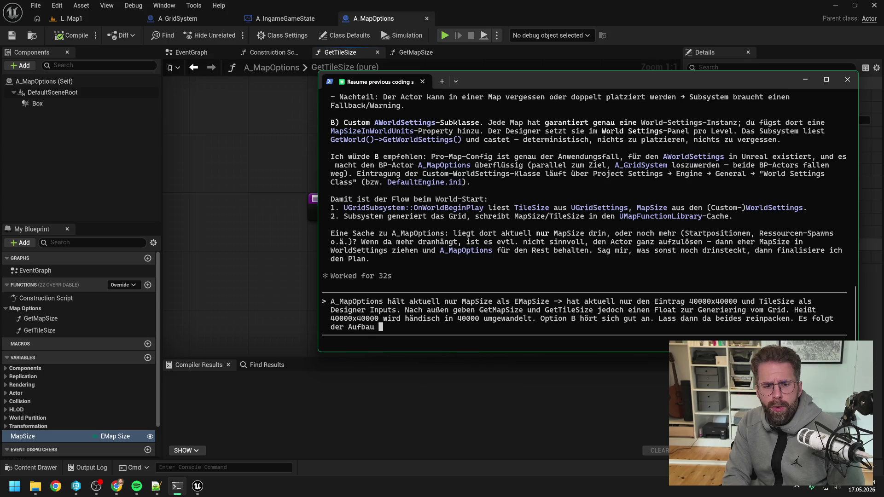
type("vom aktuellen A_GridSystem")
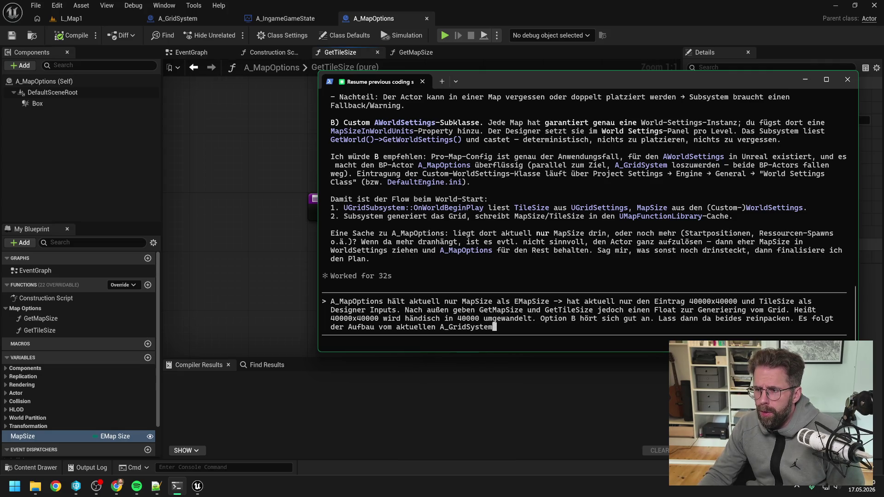
type(":")
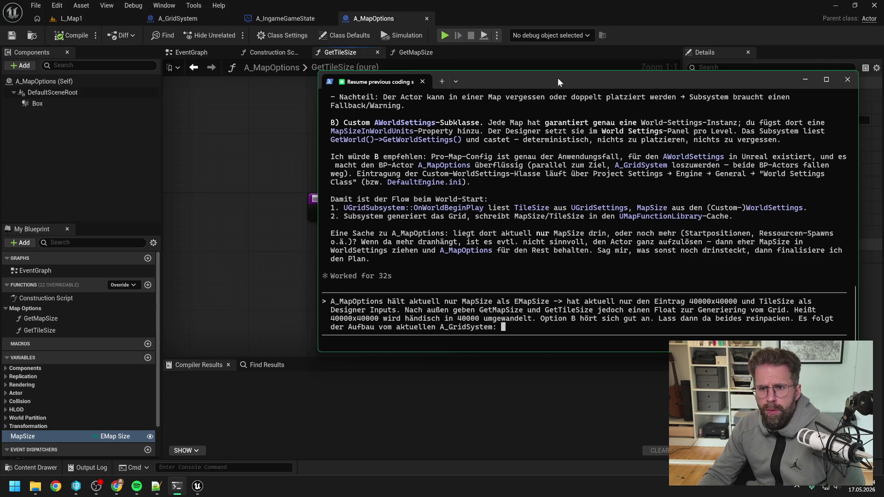
left_click_drag(557, 79, 801, 79)
- Rename the Grid map variable in A_GridSystem to IntPointToTileData
left_click(801, 79)
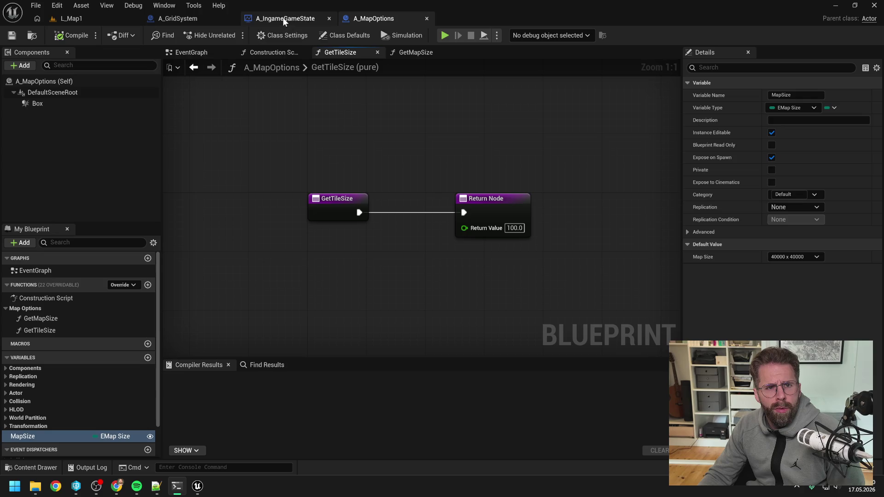
left_click(198, 18)
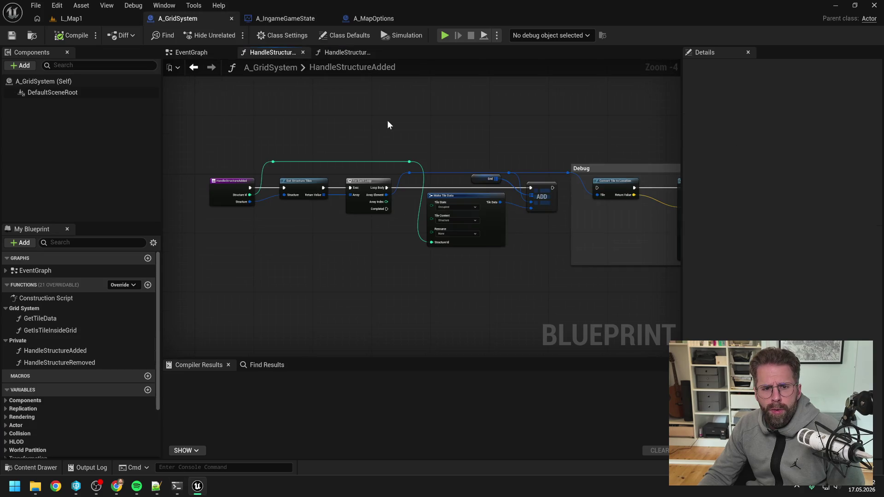
scroll(453, 129, "up", 1)
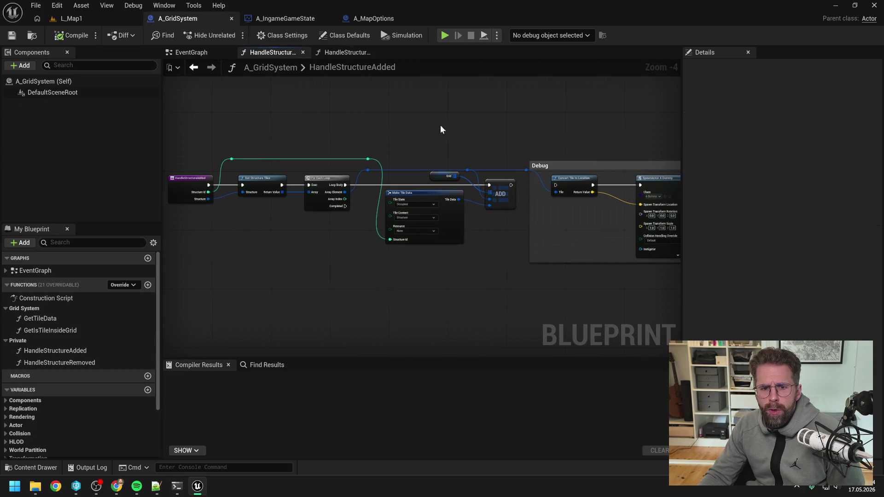
scroll(444, 128, "down", 1)
scroll(90, 324, "down", 3)
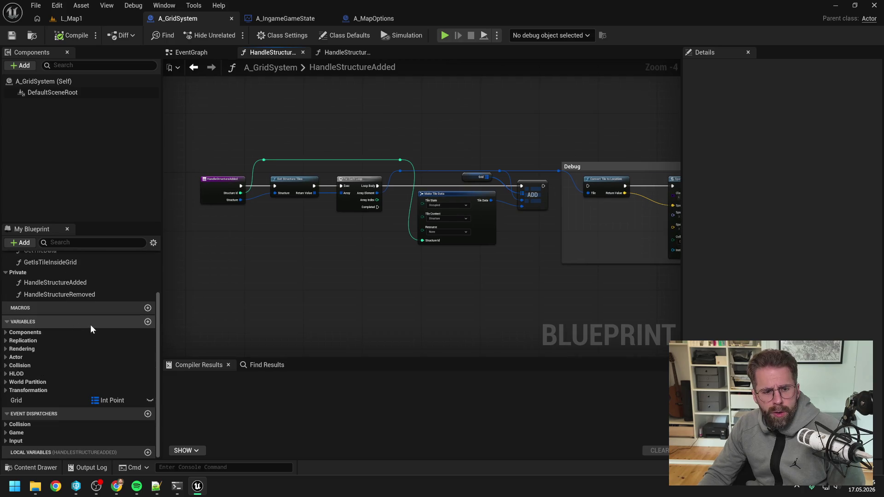
left_click(67, 399)
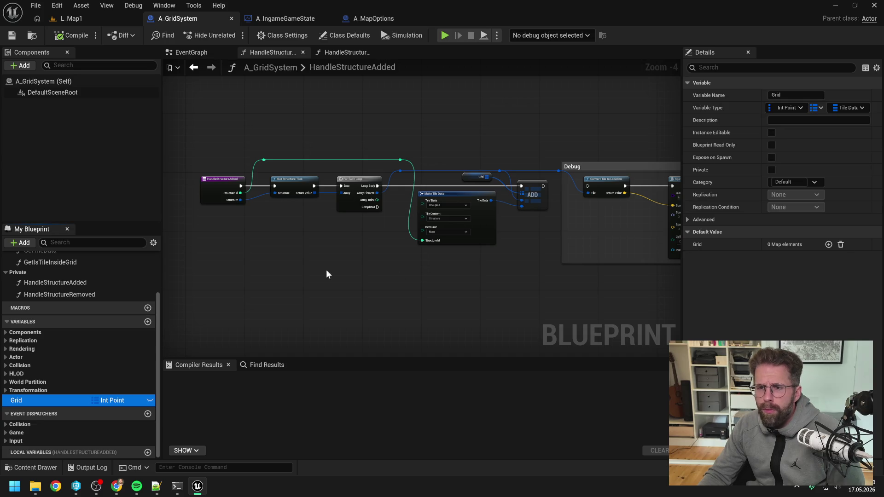
left_click(27, 402)
type("IntPoint")
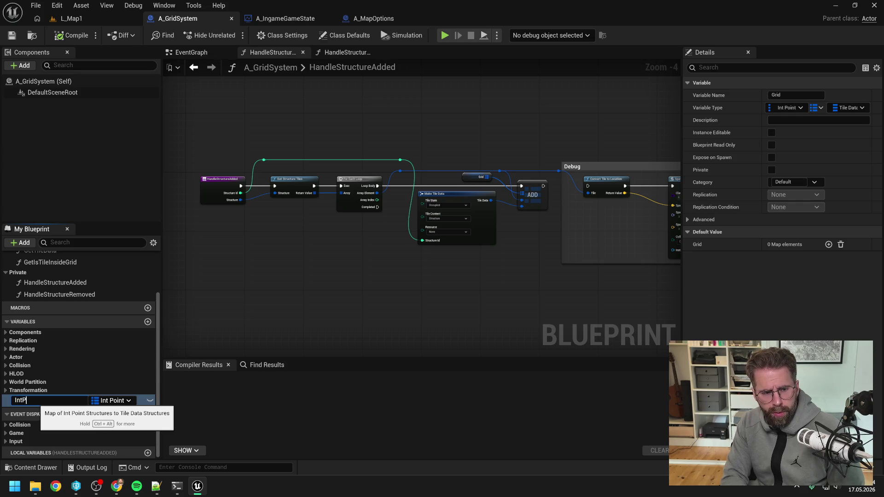
type("T")
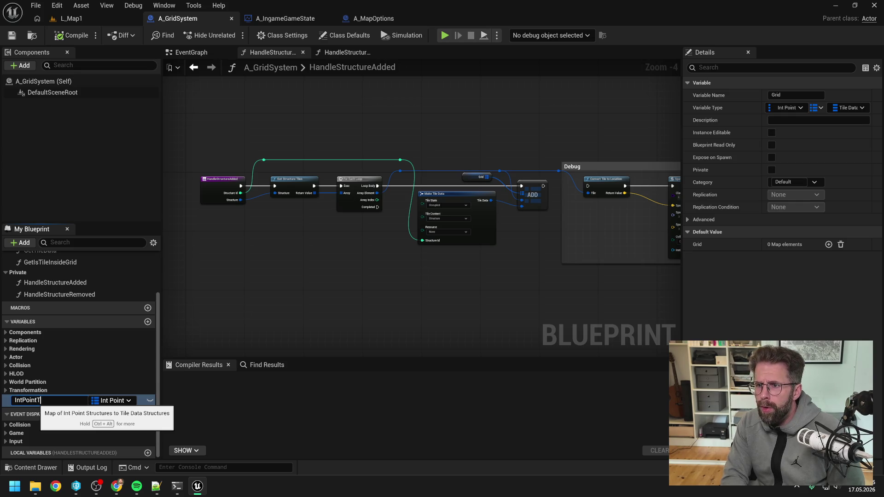
type("oTileData")
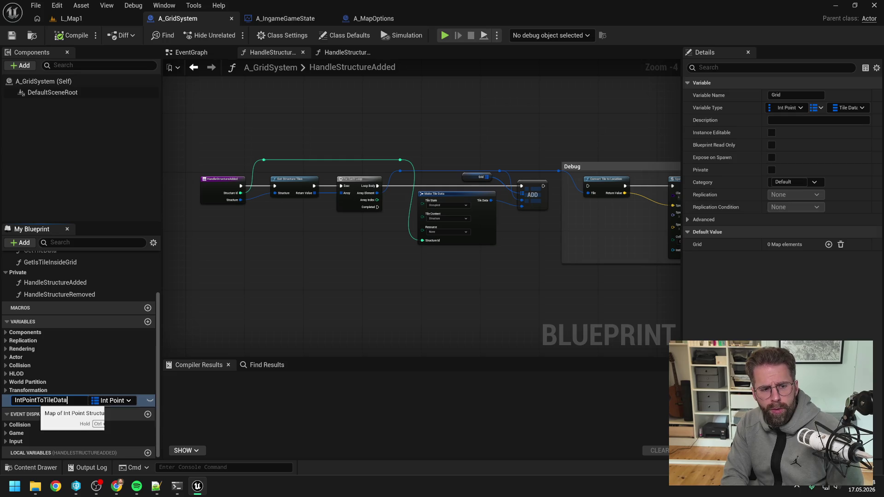
key("Return")
- Save A_GridSystem, checking out the asset, and continue the reply with 'Das Grid halten wir dort als Map'
key("ctrl+s")
left_click(424, 347)
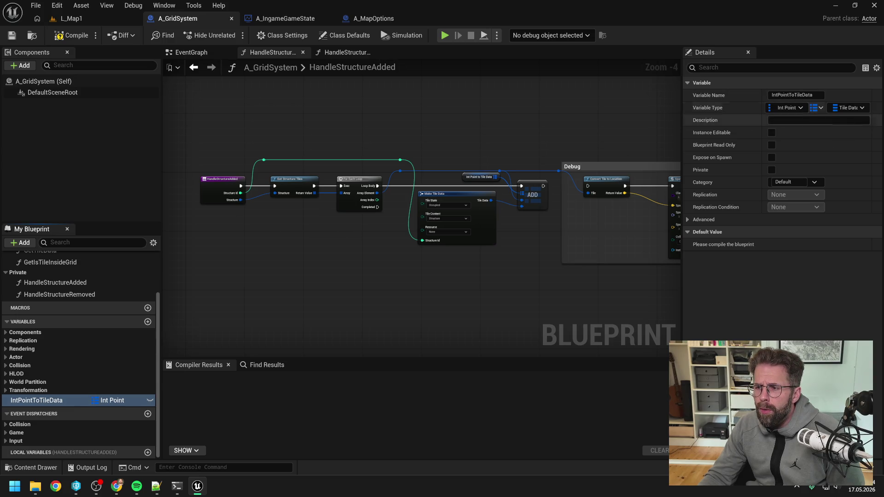
key("alt+Tab")
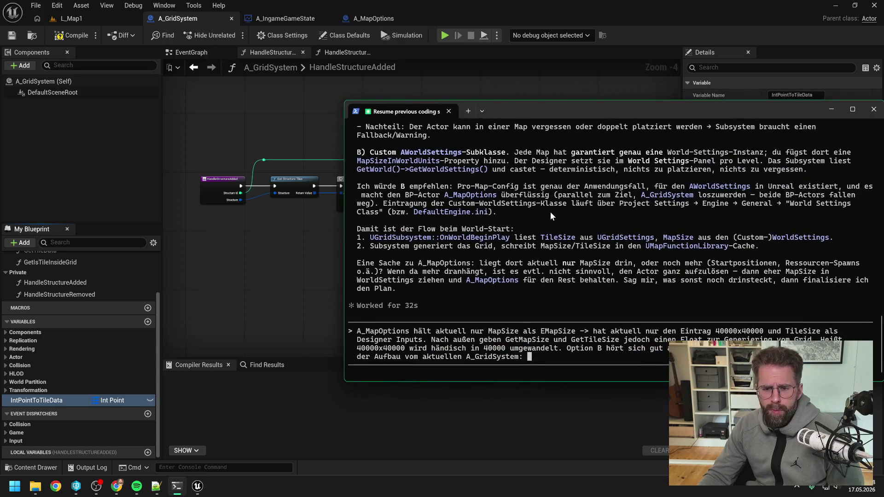
type("Das G")
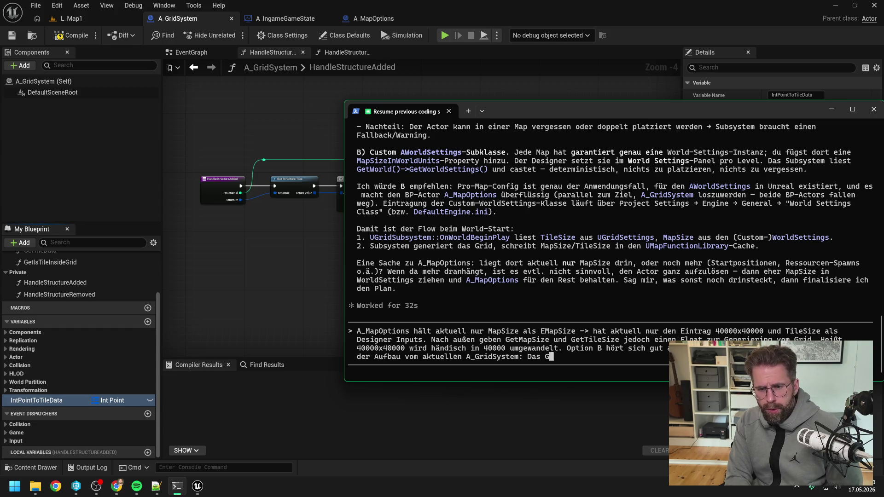
type("rid halten wir dor")
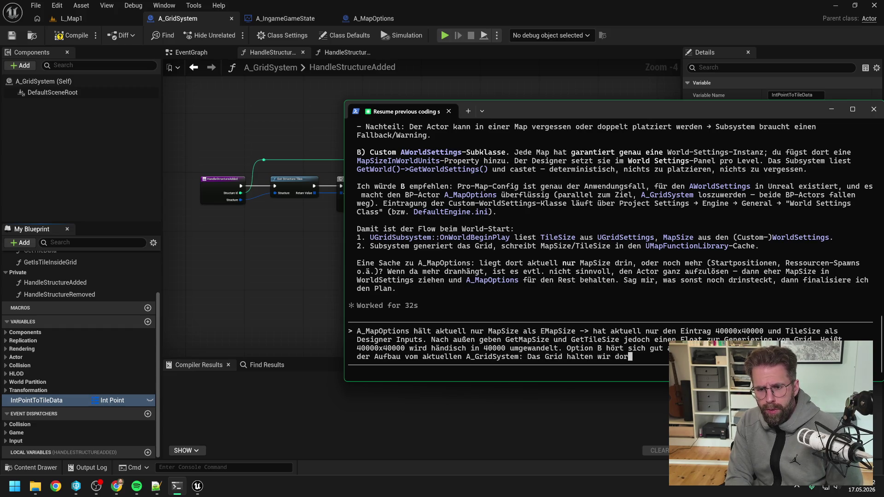
type("t als Map")
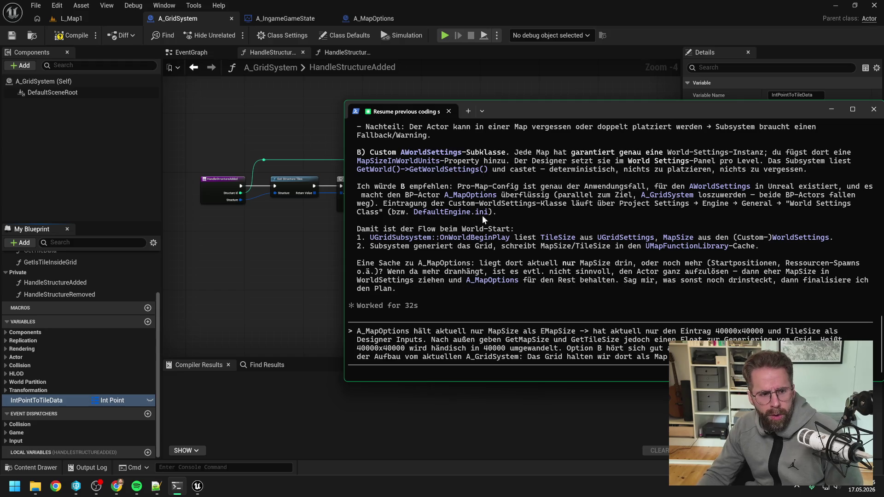
- Add to the reply that the outward functions are GetTileData and GetIsTileInsideGrid
scroll(94, 283, "up", 2)
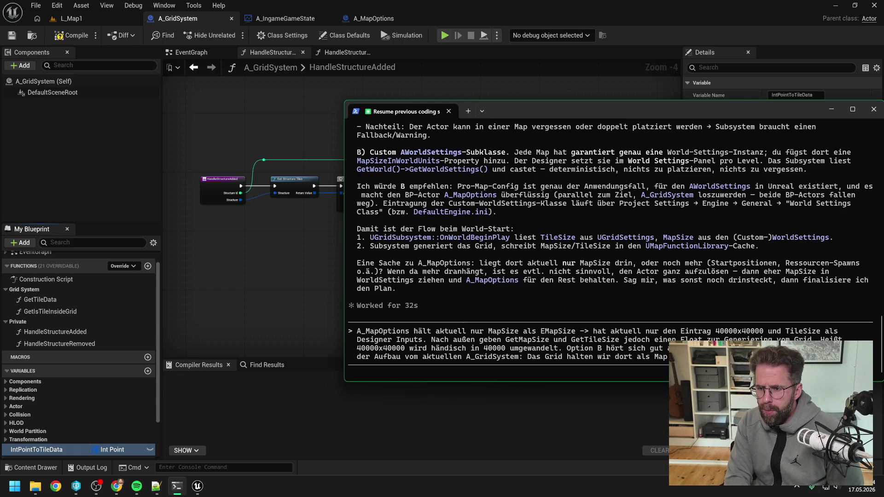
type("functions nach außen -> GetTileData ")
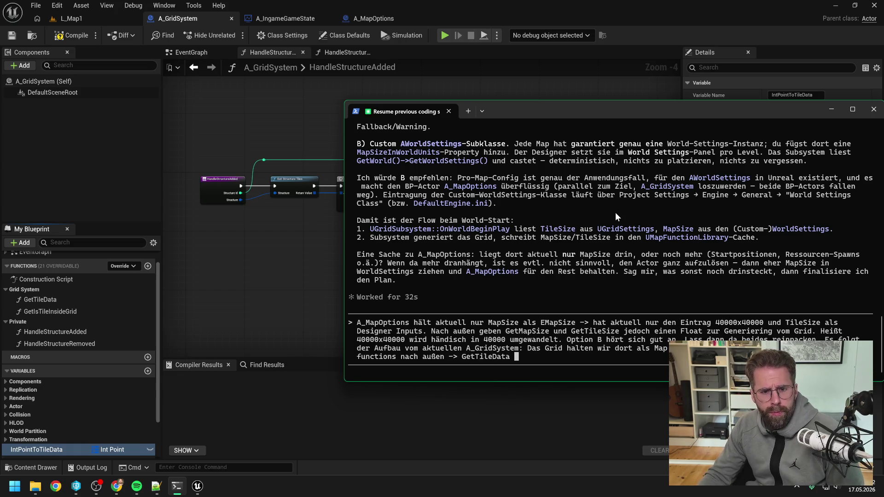
type("und ")
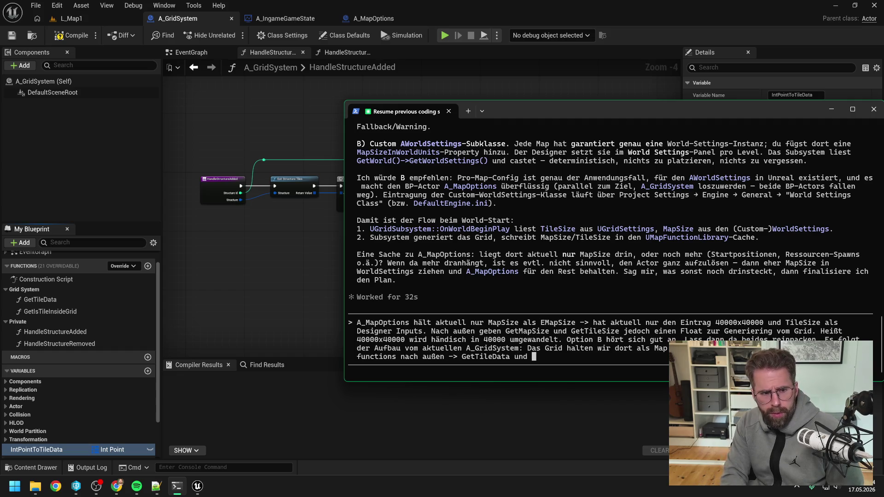
type("GetIs")
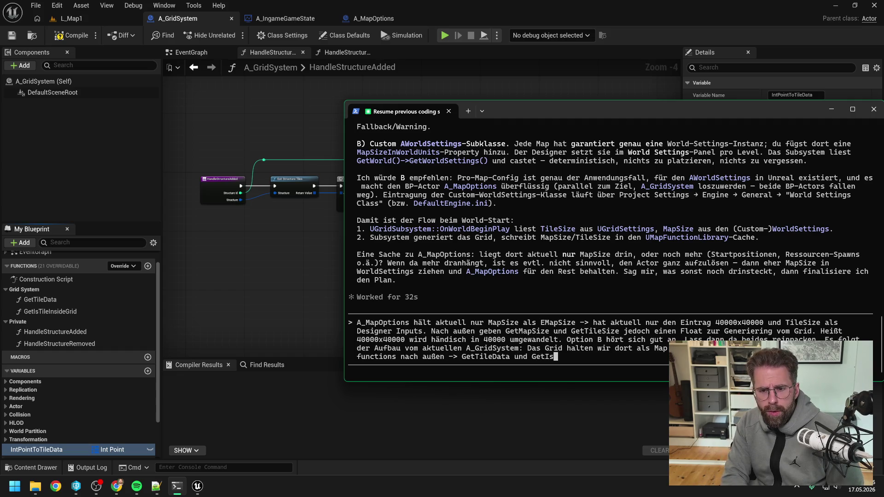
type("TileI")
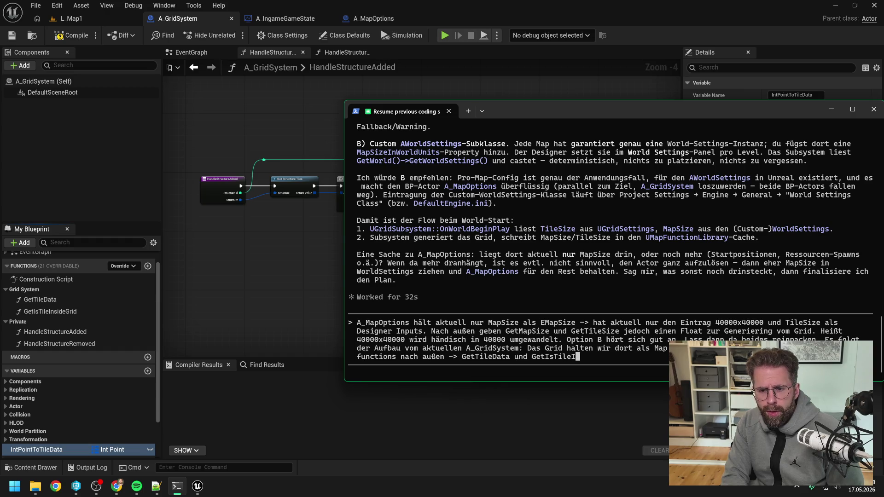
type("nsideGrid")
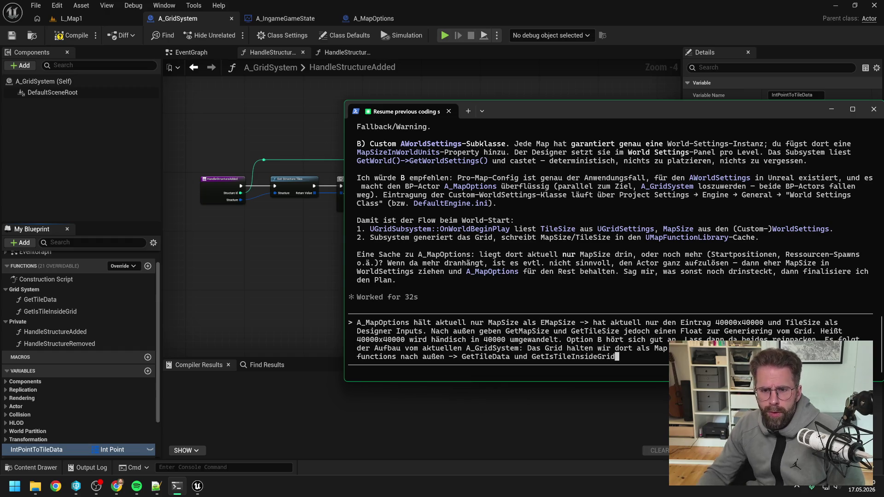
- Open the GetTileData graph, nudge the Int Point to Tile Data node left, and save the blueprint
key("alt+Tab")
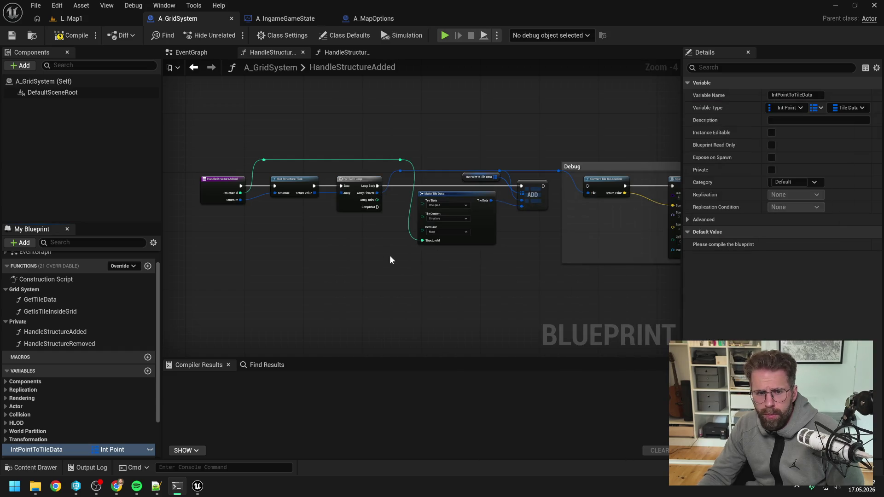
double_click(86, 299)
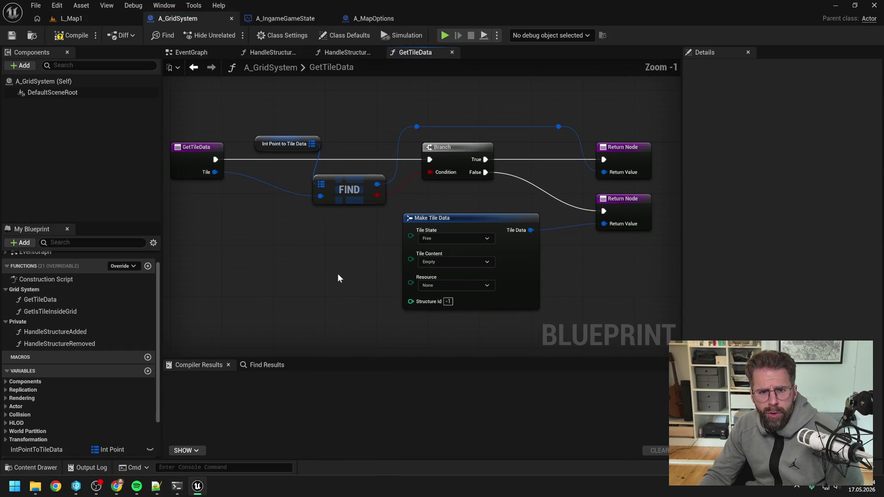
left_click_drag(290, 151, 271, 151)
left_click(343, 134)
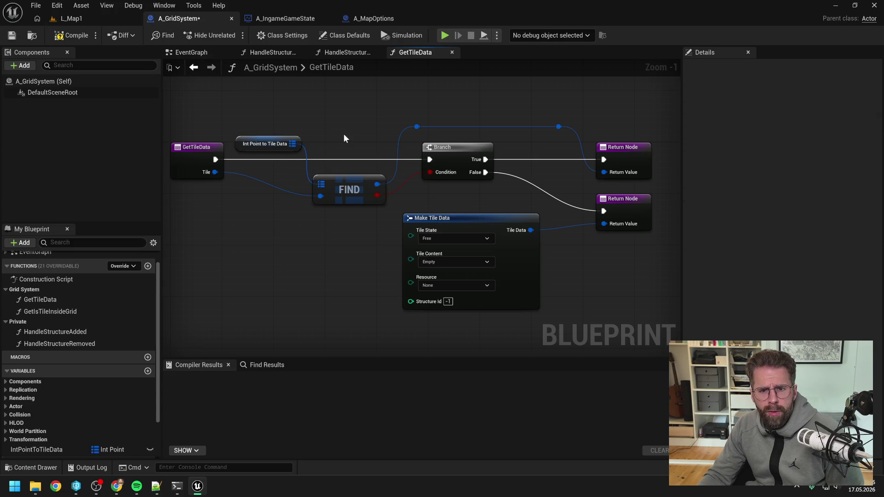
key("ctrl+s")
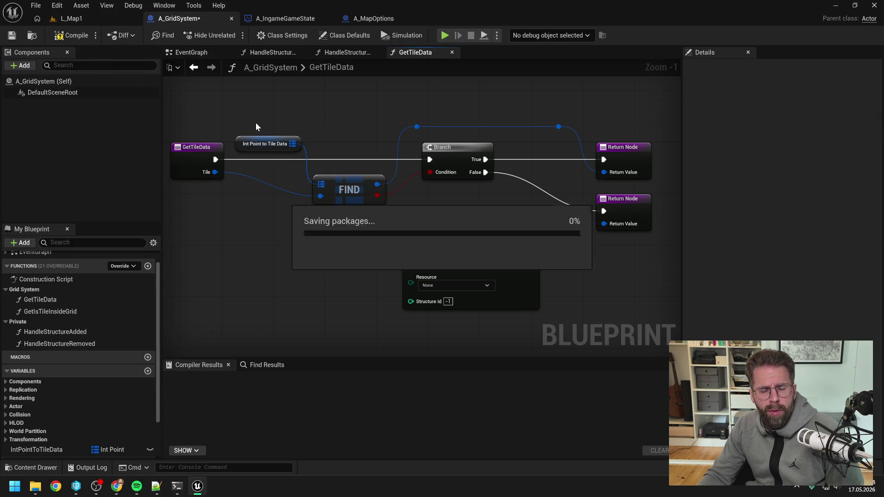
scroll(295, 197, "down", 1)
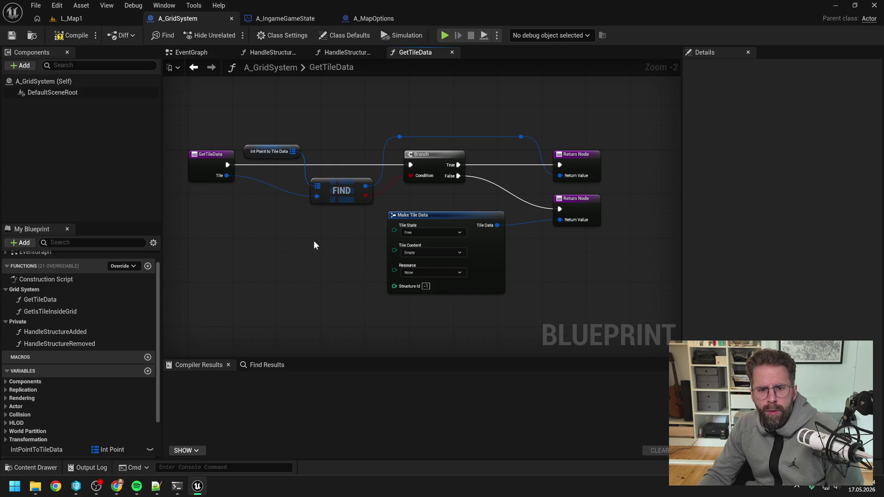
key("alt+Tab")
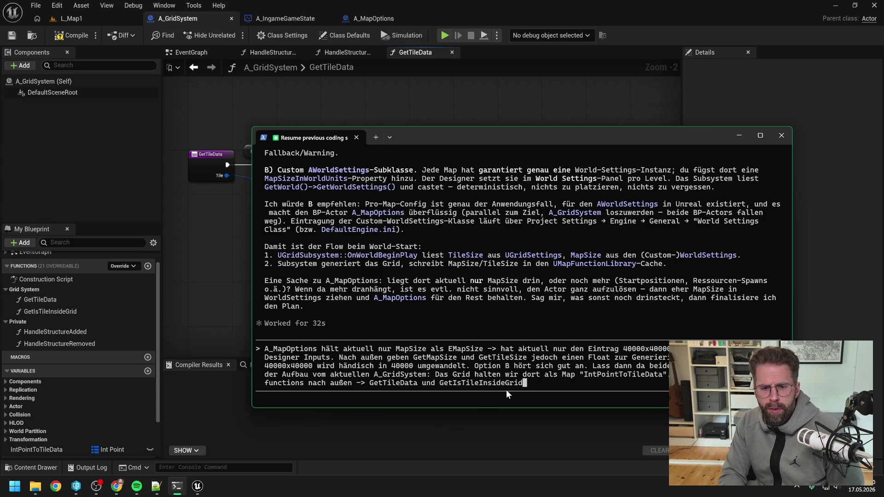
- Open the GetIsTileInsideGrid graph, then reposition the GetTileData graph view
left_click(223, 295)
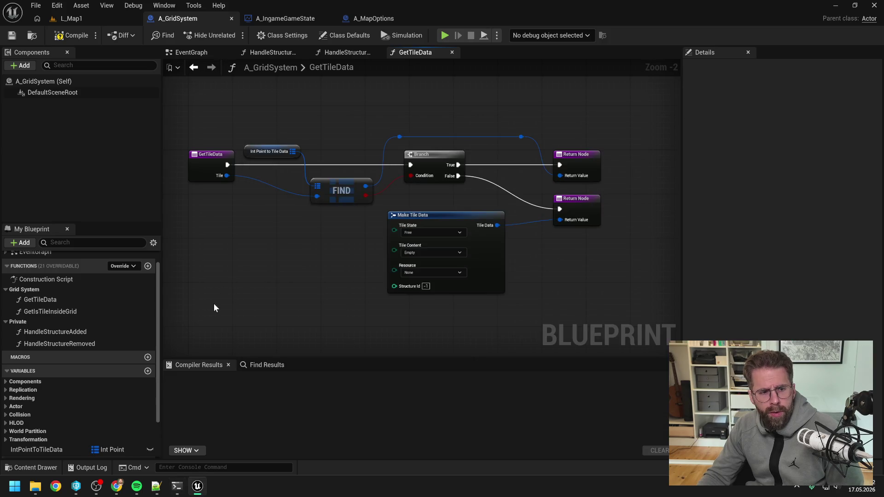
double_click(86, 311)
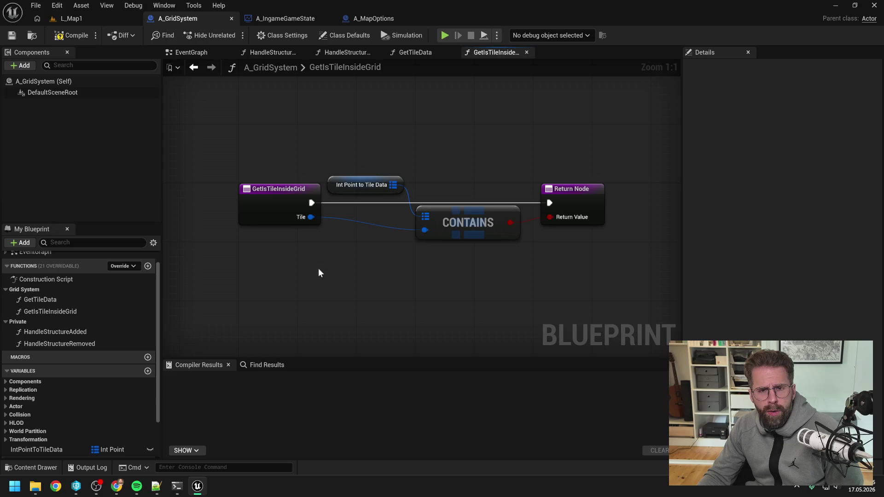
left_click(411, 52)
left_click_drag(380, 119, 384, 127)
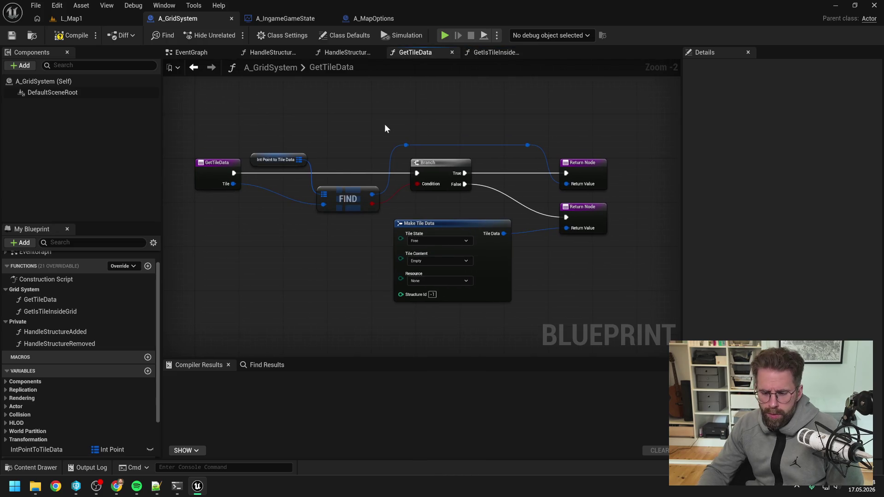
left_click(176, 486)
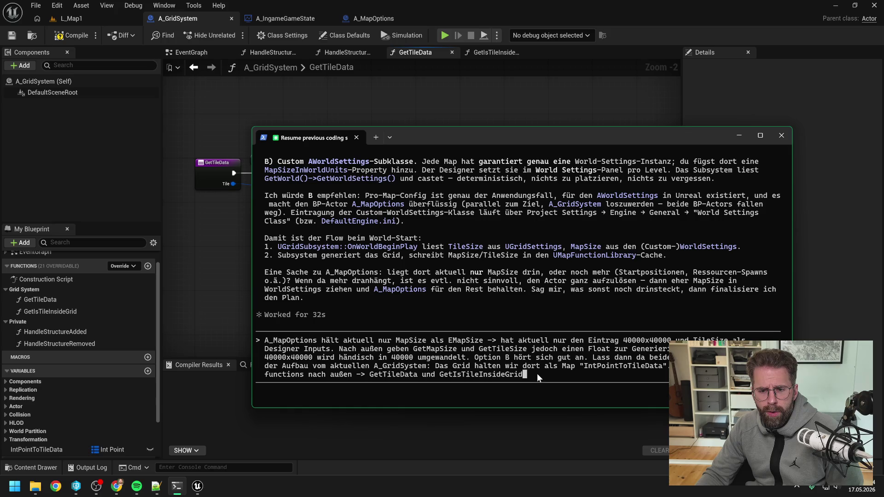
- Paste two blueprint graph screenshots into the reply as [Image #1] and [Image #2], ending with a period
key("ctrl+v")
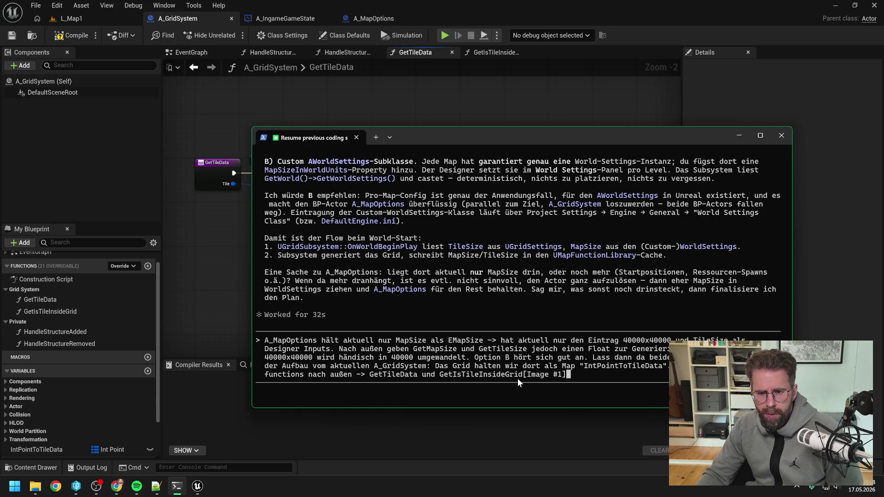
left_click(248, 276)
left_click(493, 51)
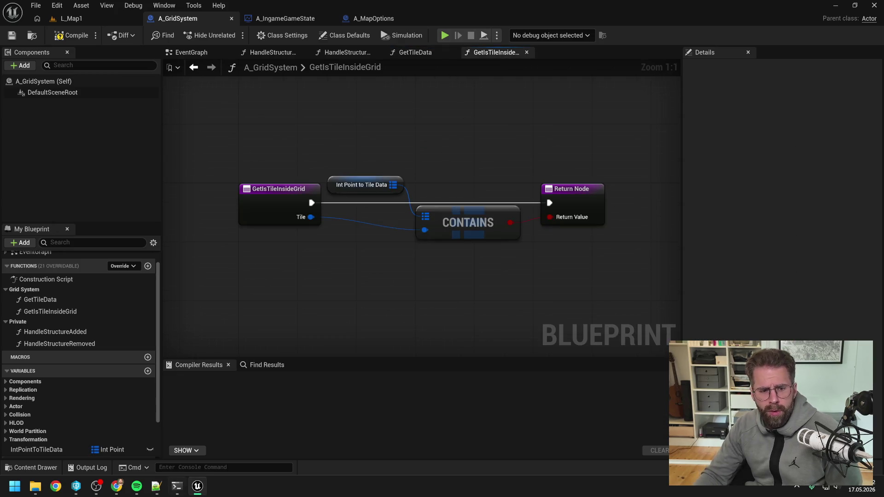
left_click(177, 487)
key("ctrl+v")
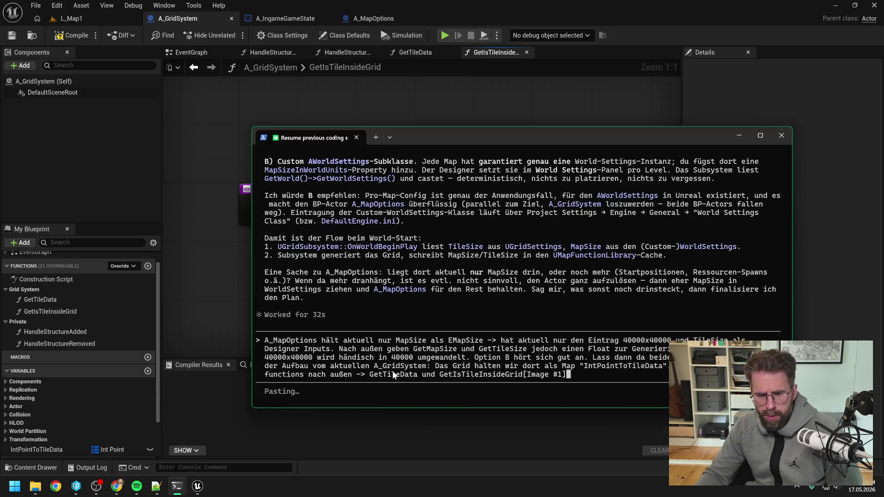
left_click(234, 278)
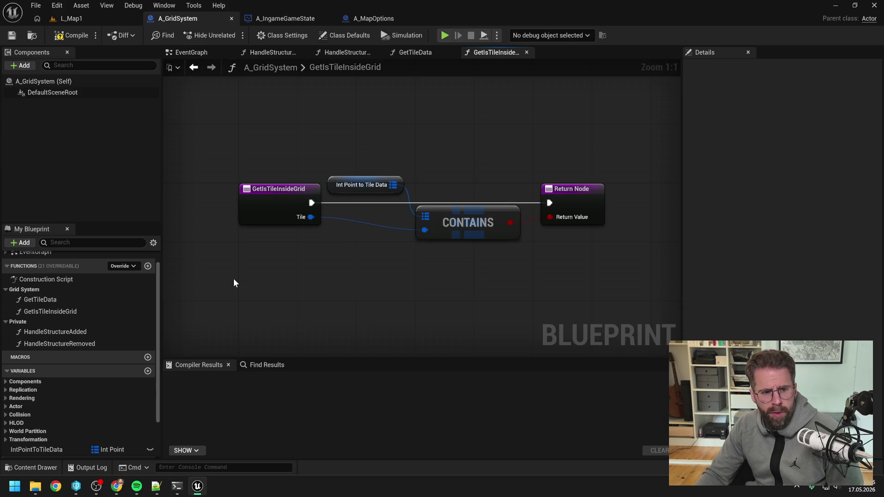
left_click(177, 485)
type(".")
- Open and frame the HandleStructureAdded function graph in A_GridSystem
left_click(92, 330)
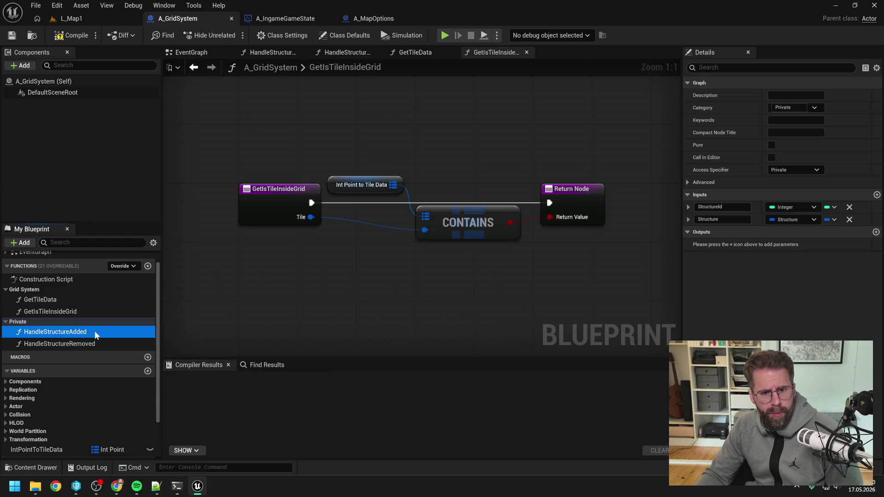
double_click(85, 332)
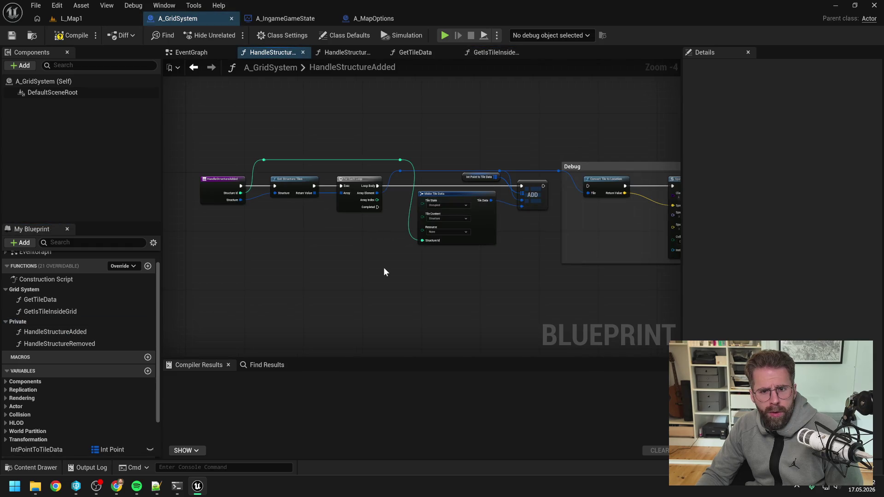
mouse_move(384, 268)
left_mouse_down()
mouse_move(339, 272)
mouse_move(391, 279)
left_mouse_up()
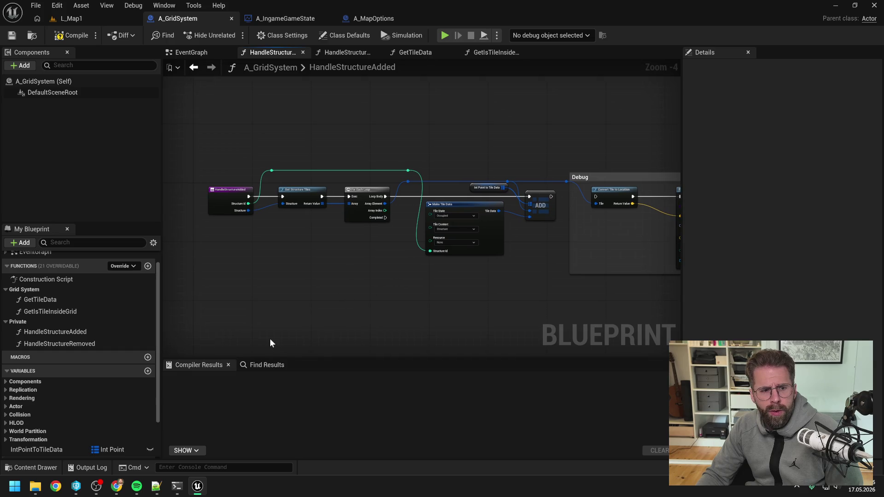
left_click(177, 486)
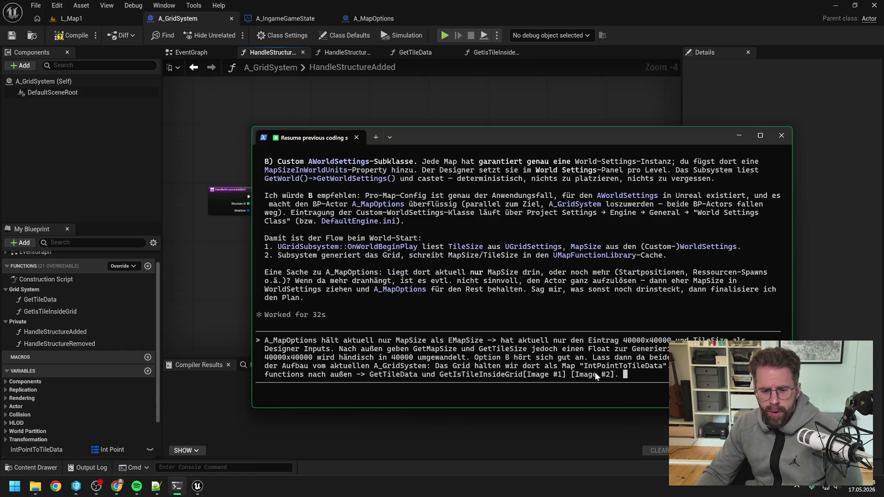
- Add that HandleStructureAdded (ignore debug part) and HandleStructureRemoved react to StructureSubsystem.OnStructureAdded/.OnStructureRemoved
type("Außerdem re")
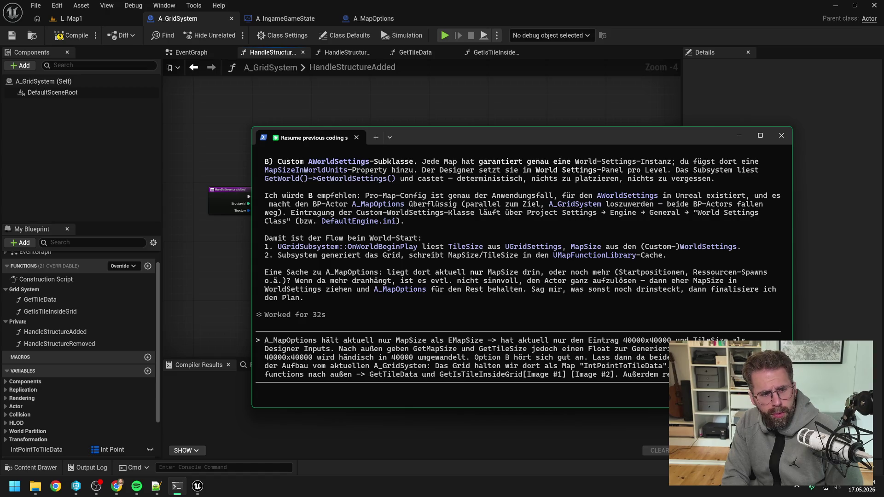
type("Structurew")
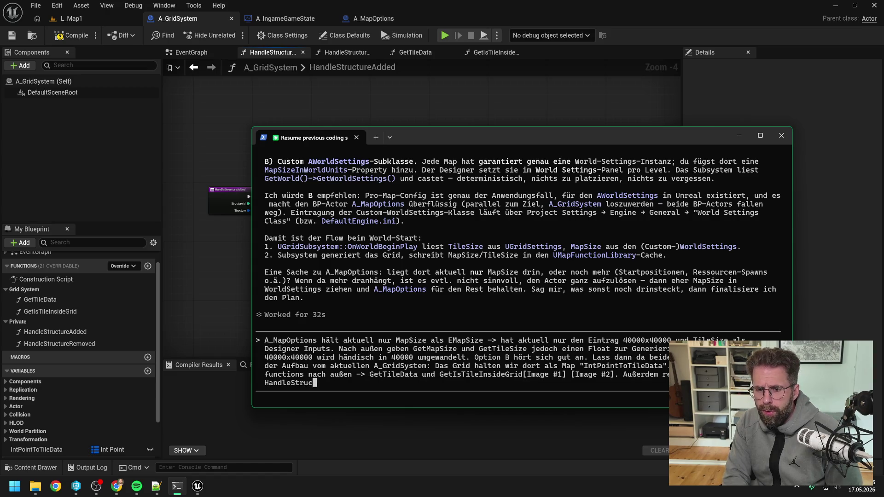
key("BackSpace")
type("Added (")
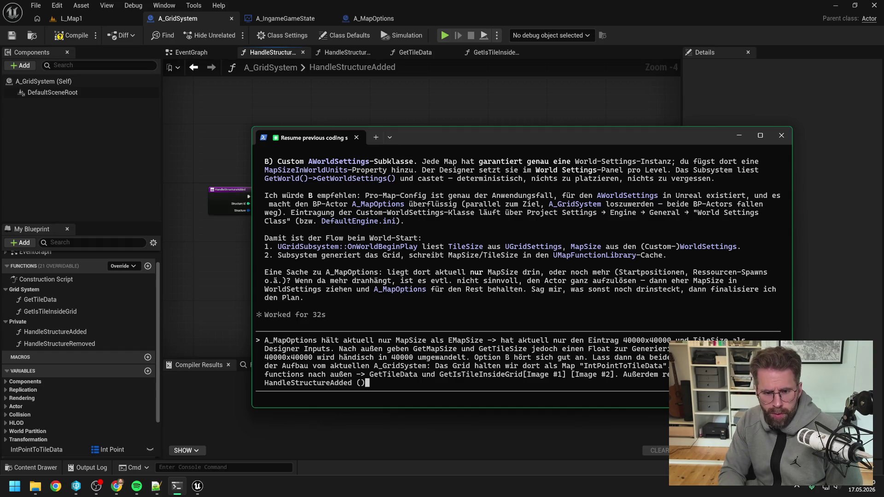
type("Debug T")
type("eil hinten i")
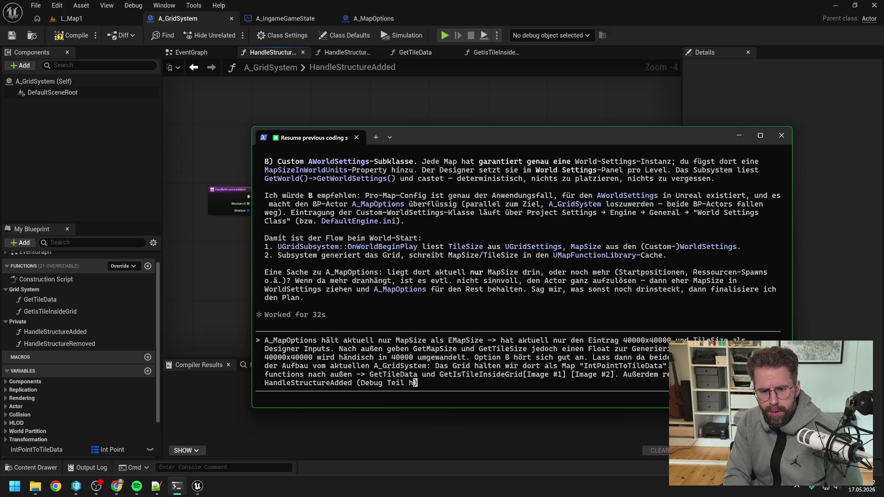
type("gno")
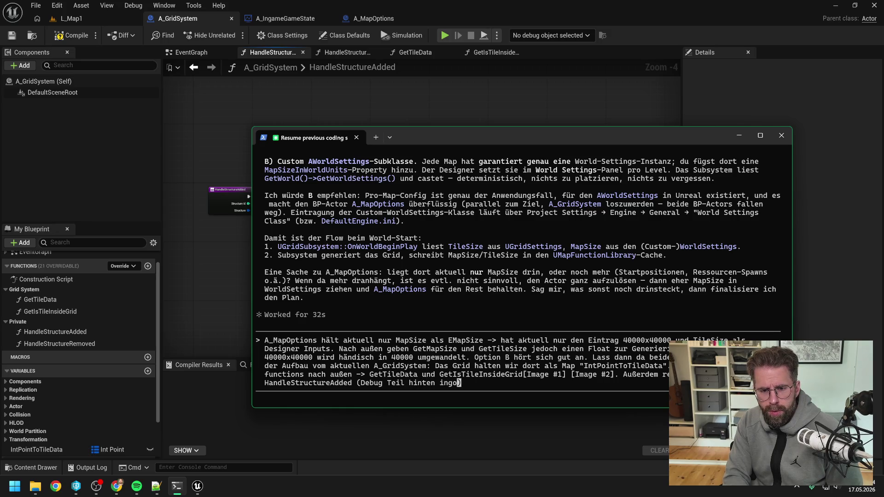
type("rieren)")
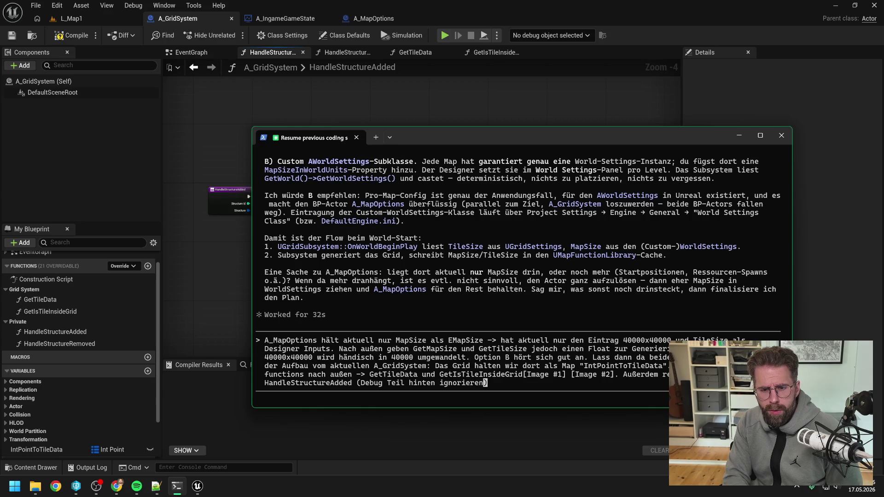
type(" und ")
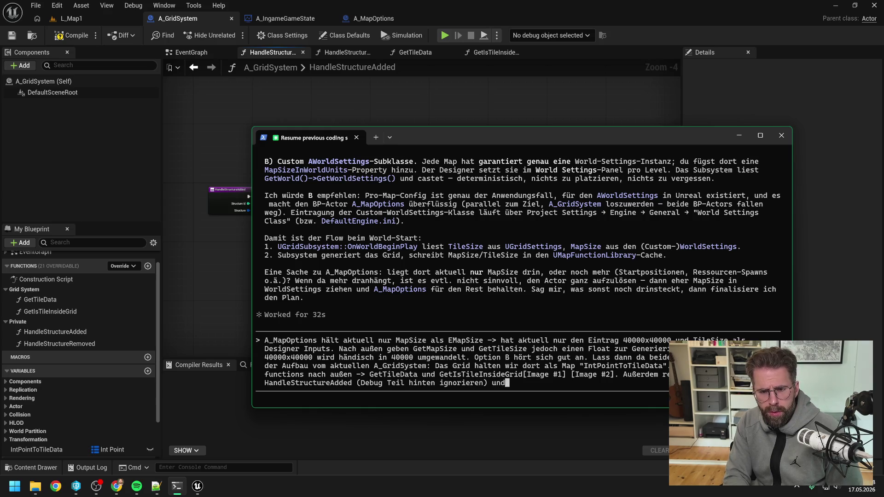
type("HandleStructure")
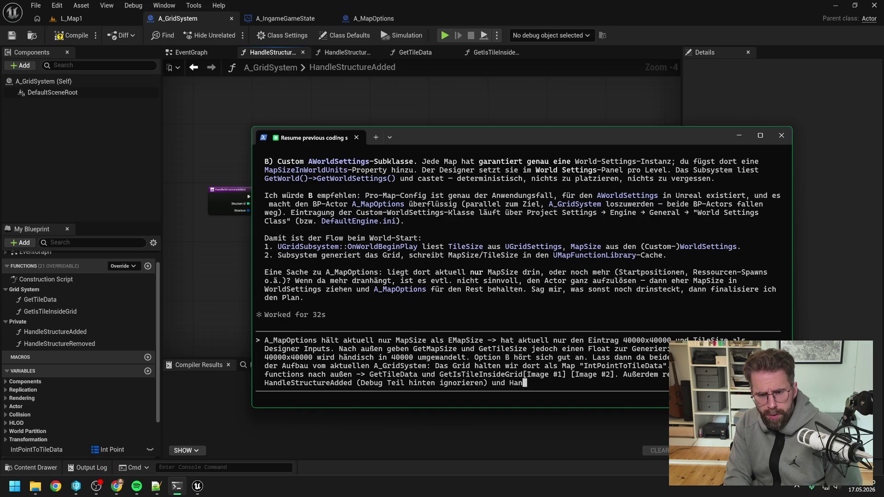
type("Removed auf ")
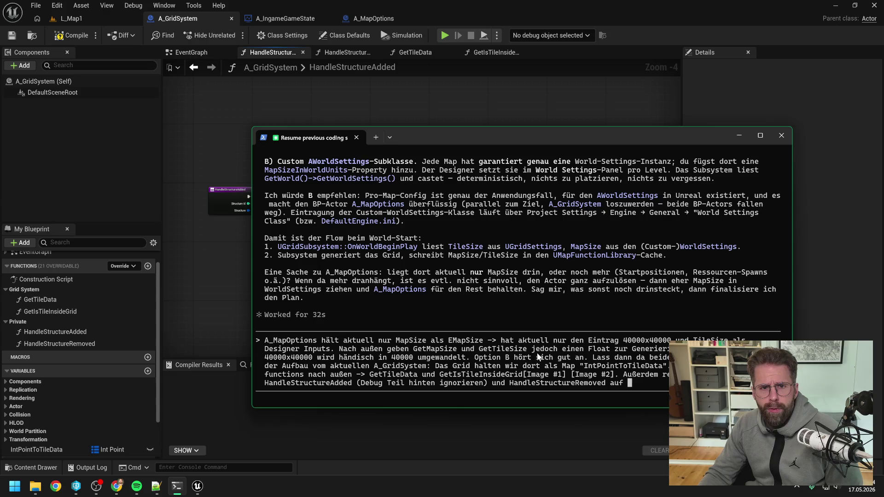
type("Structure")
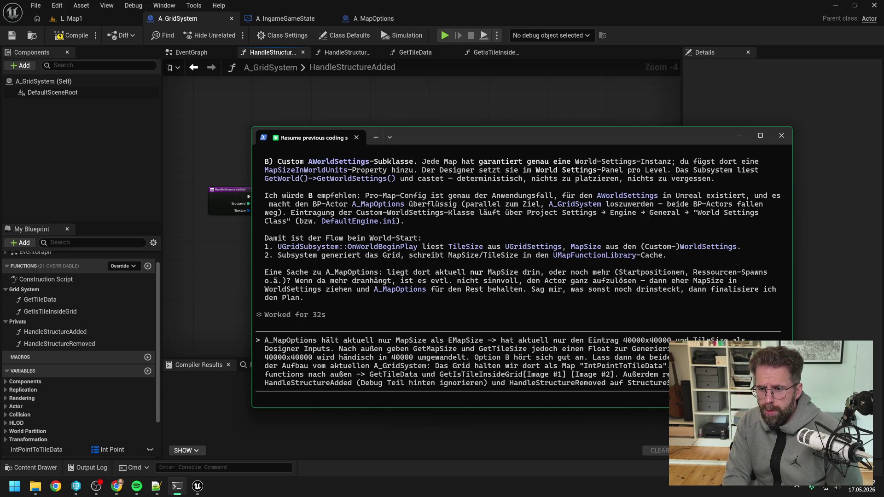
type("ed ")
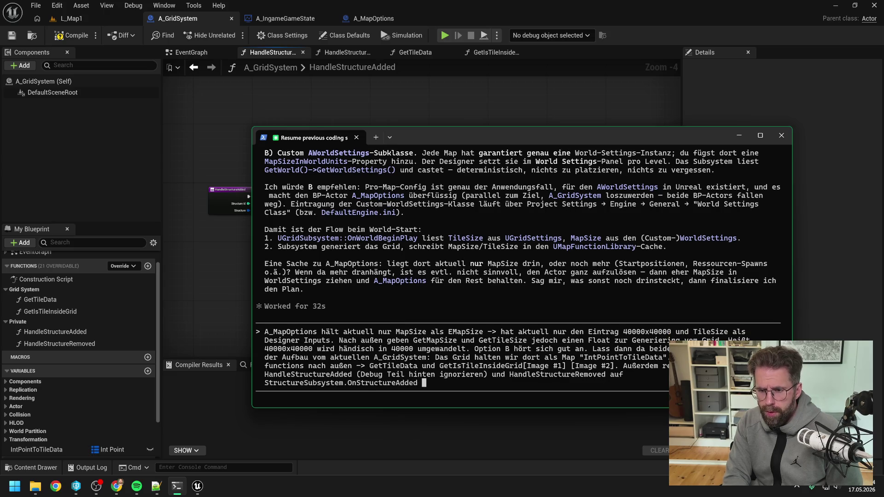
type("und .OnStrr")
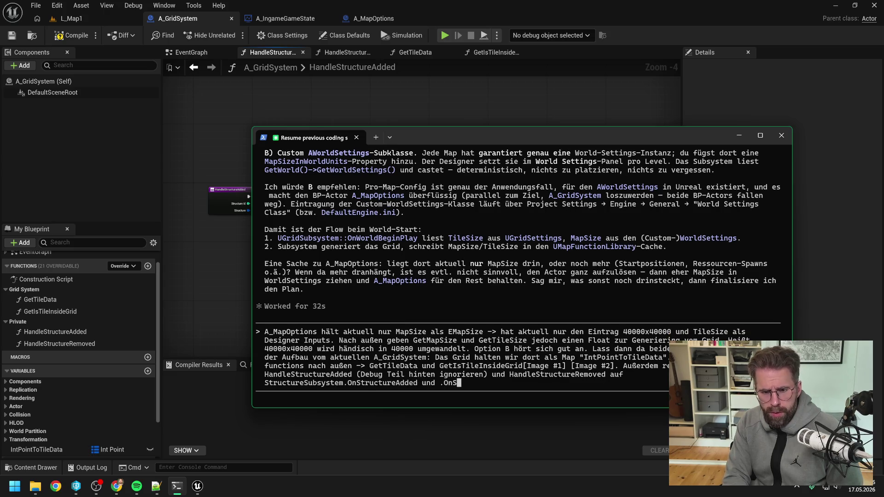
key("BackSpace")
type("uctureRemoved.")
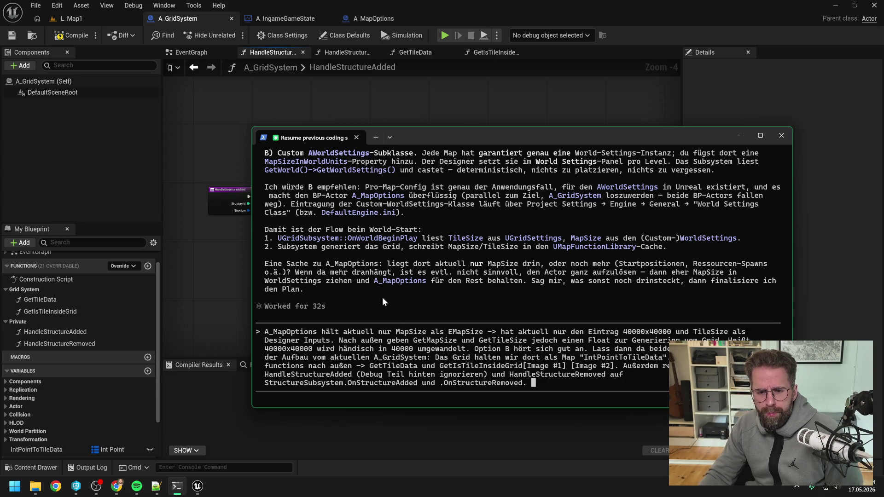
left_click(224, 283)
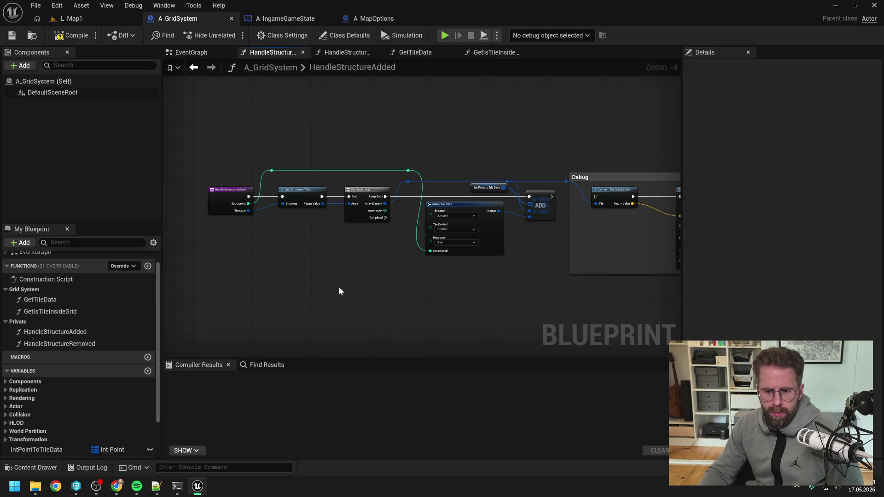
- Frame the full HandleStructureAdded graph and paste its screenshot into the Claude Code reply
scroll(367, 307, "up", 1)
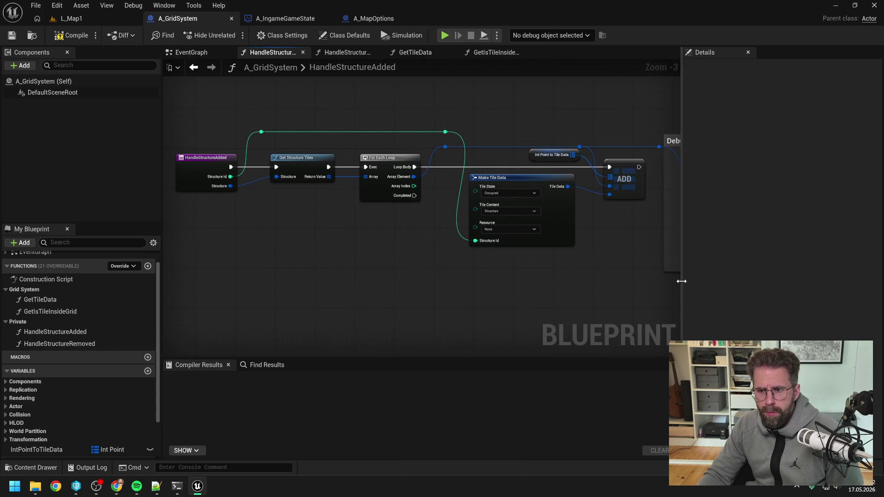
left_click_drag(682, 279, 829, 271)
left_click_drag(550, 299, 551, 300)
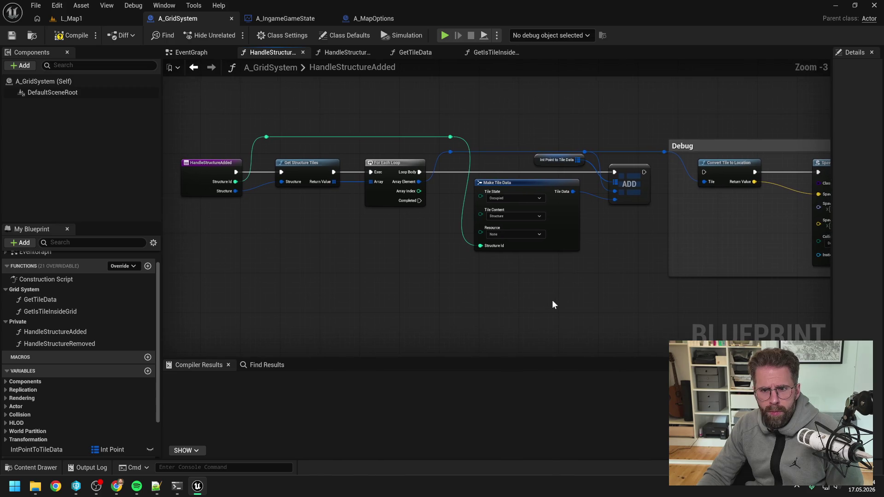
left_click(176, 486)
key("ctrl+v")
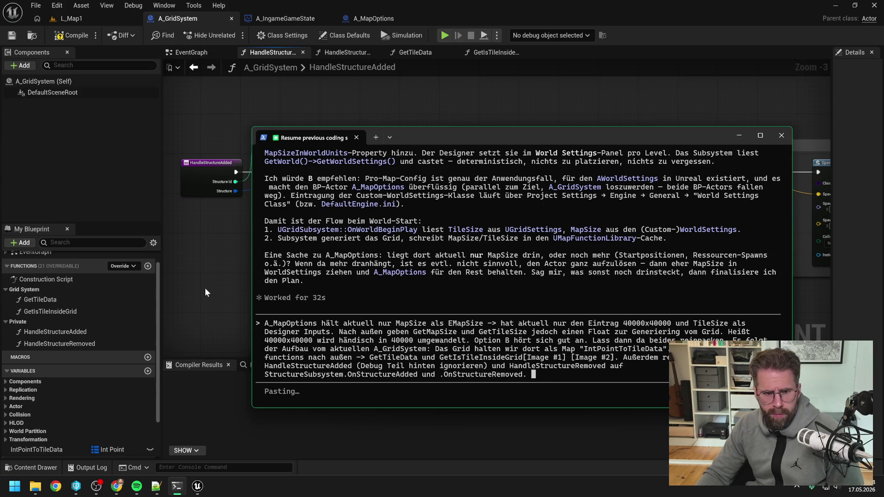
- Add a screenshot of the HandleStructureRemoved graph to the reply and send it
left_click(207, 288)
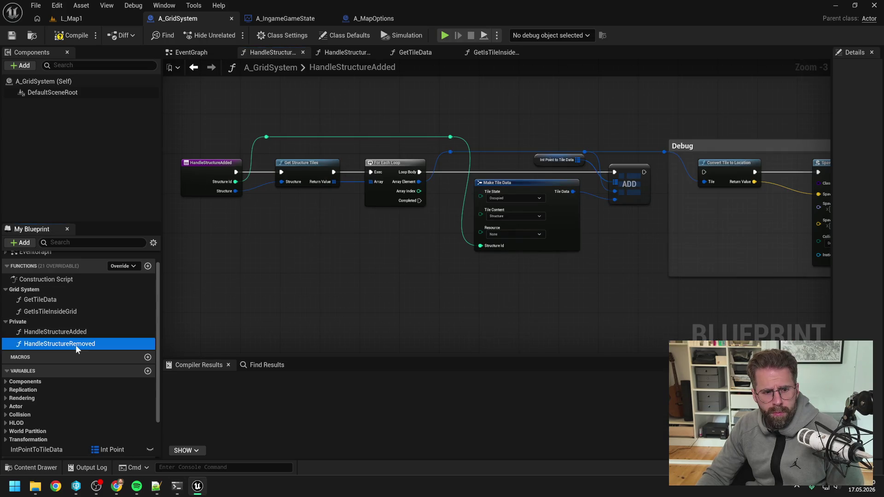
double_click(75, 344)
left_click_drag(357, 279, 399, 294)
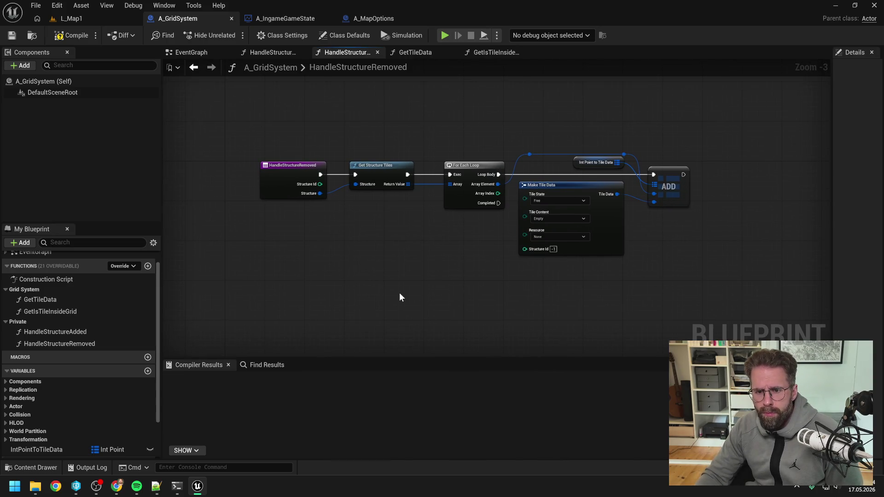
left_click(177, 486)
key("ctrl+v")
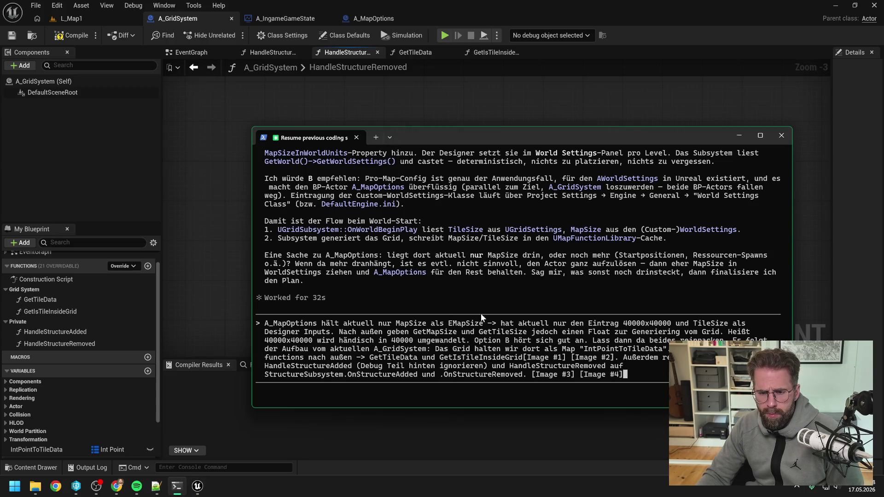
key("Return")
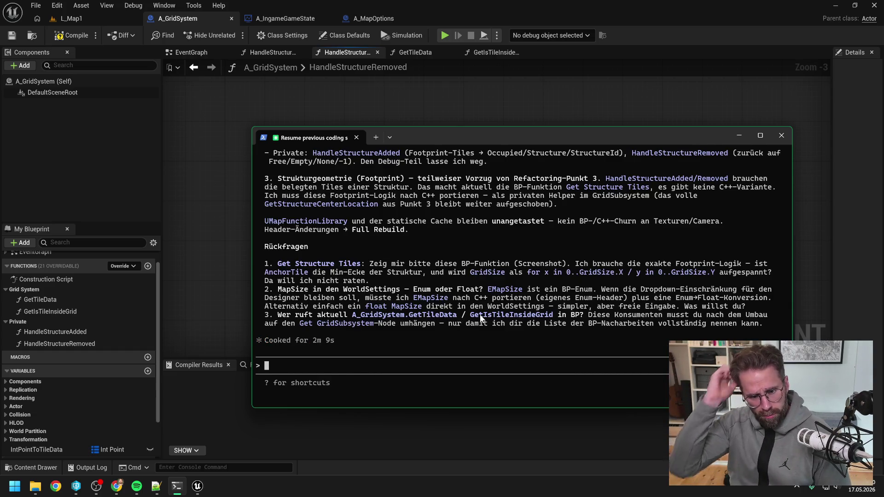
- Scroll through Claude's UGridSubsystem porting plan to read its three Rückfragen
scroll(474, 285, "up", 9)
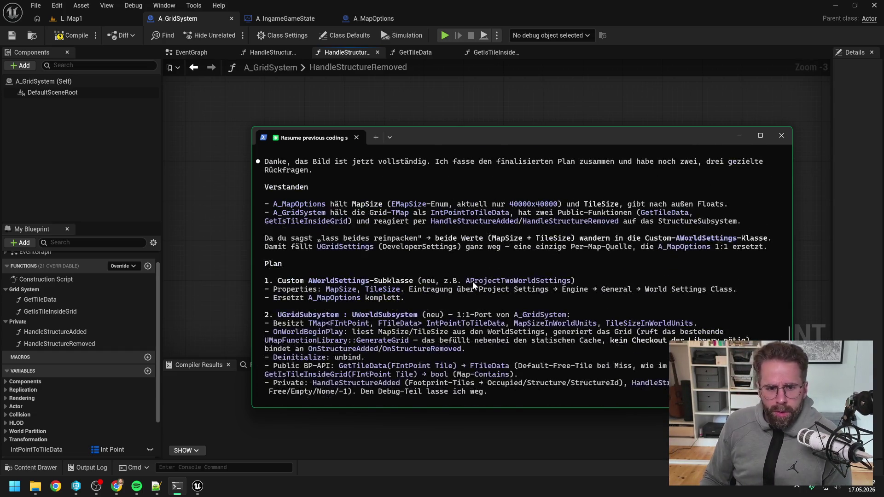
scroll(472, 281, "up", 3)
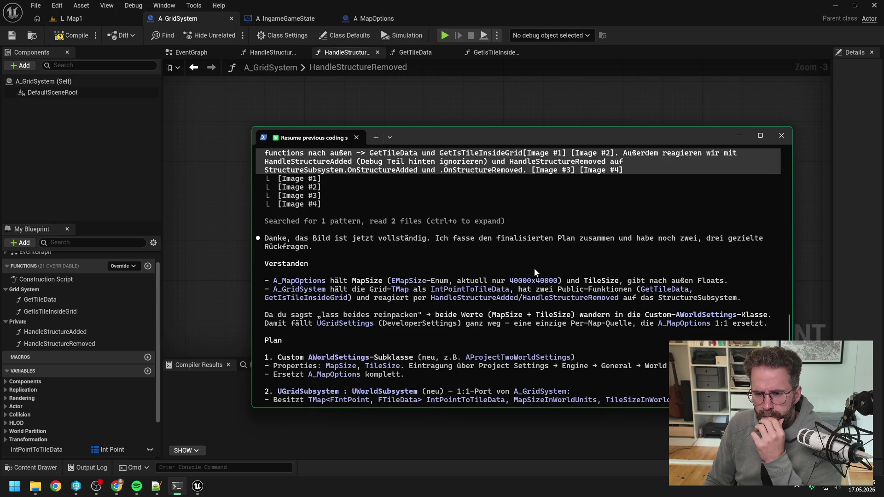
scroll(534, 267, "down", 2)
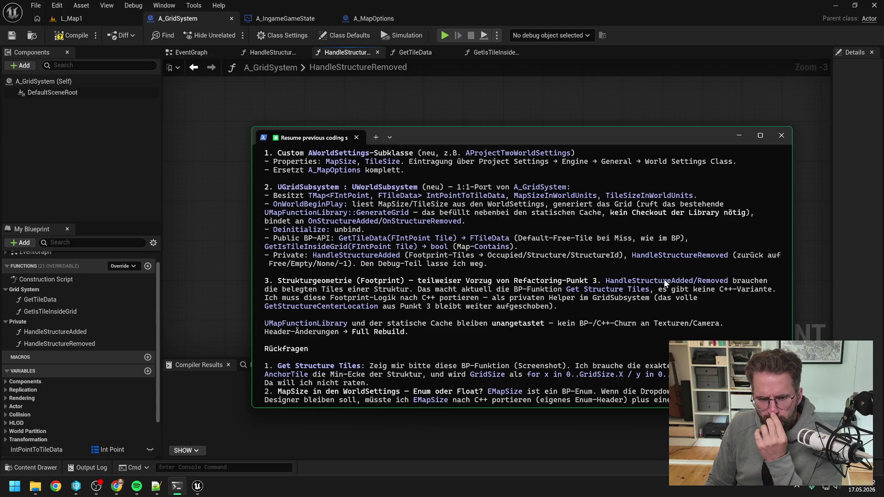
- Inspect the GetStructureTiles and GetStructureLocalTiles graphs in BPFL_General for the footprint logic
left_click(203, 219)
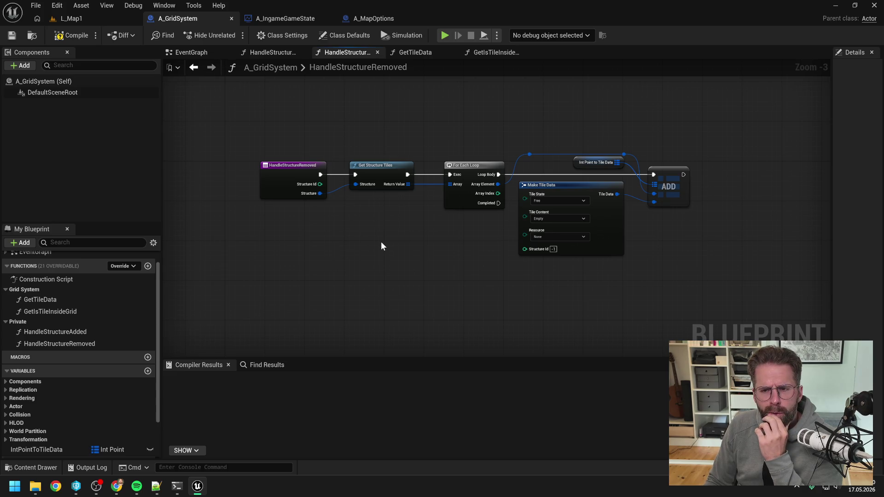
double_click(383, 171)
left_click_drag(420, 221, 418, 173)
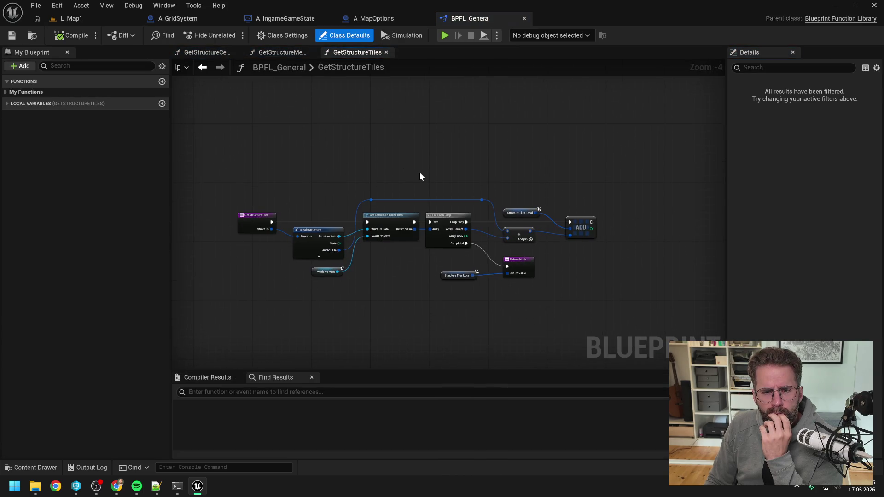
double_click(397, 222)
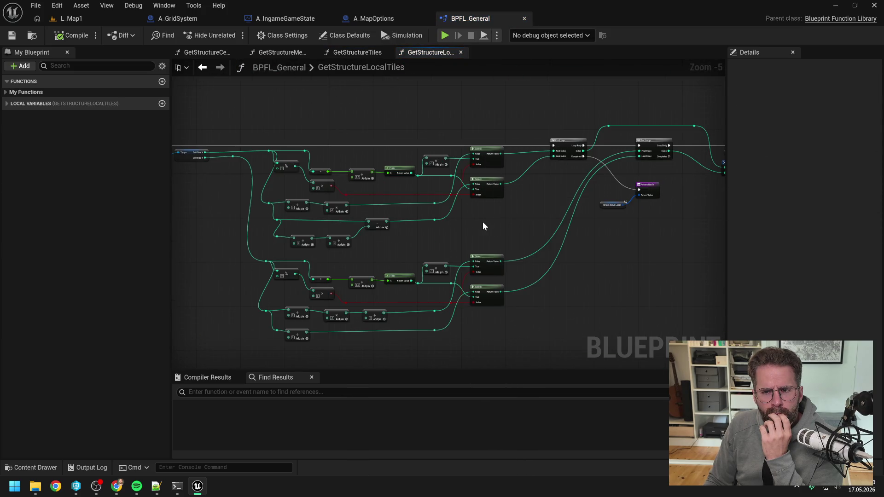
scroll(364, 215, "up", 2)
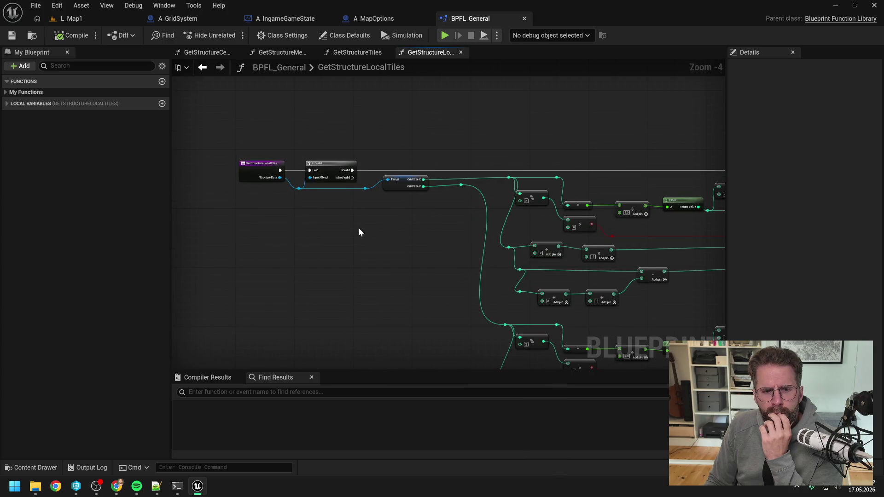
scroll(358, 231, "down", 1)
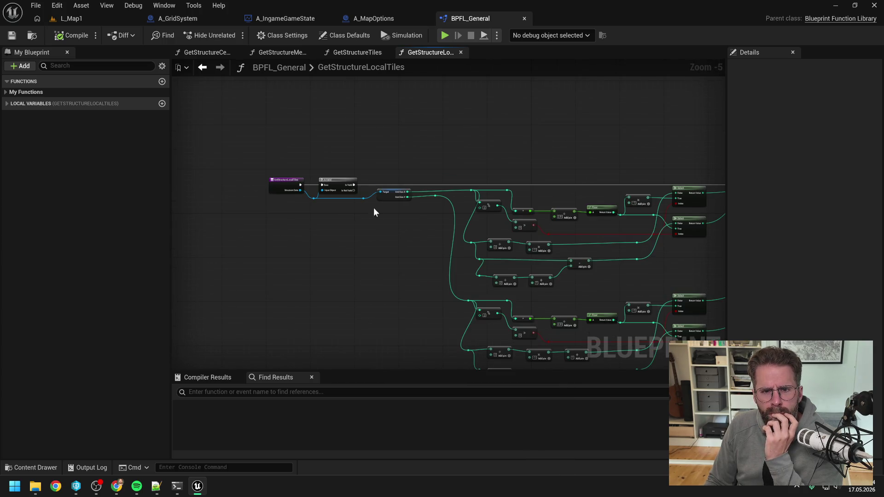
left_click(177, 486)
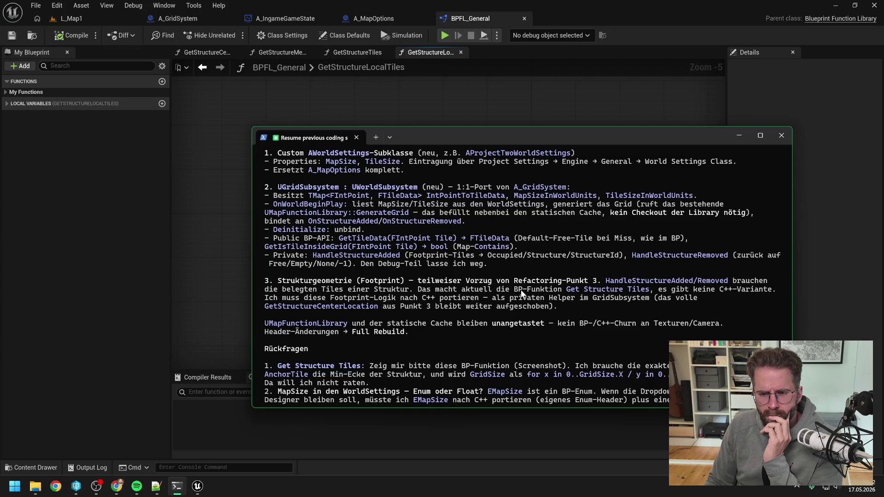
- Draft a reply deferring Rückfrage 3 and starting the structure-geometry answer about the new functions
scroll(509, 283, "down", 1)
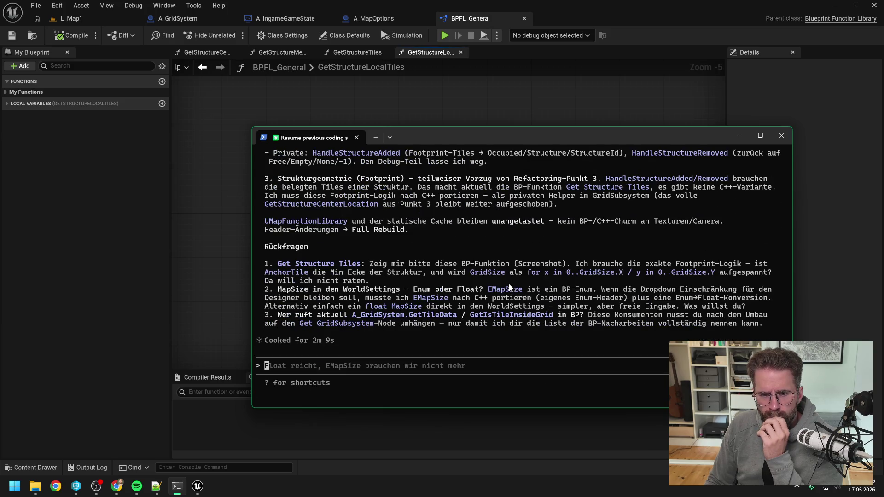
scroll(509, 283, "up", 1)
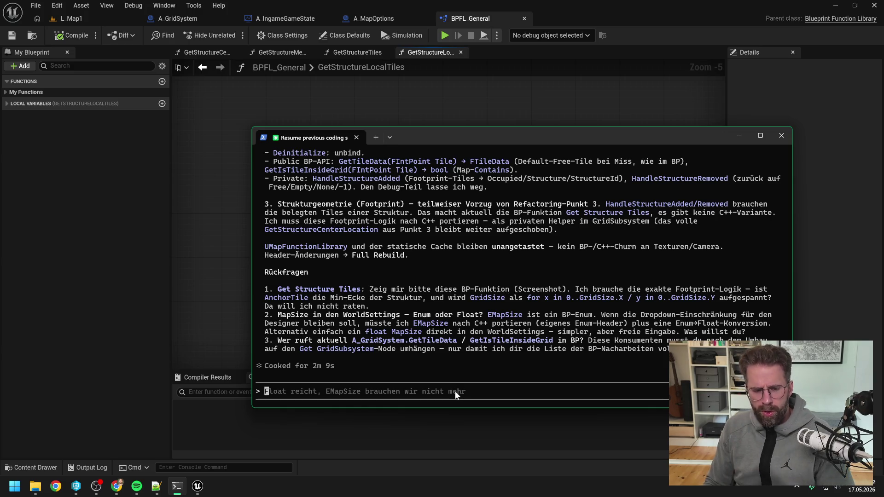
type("3. schauen wir")
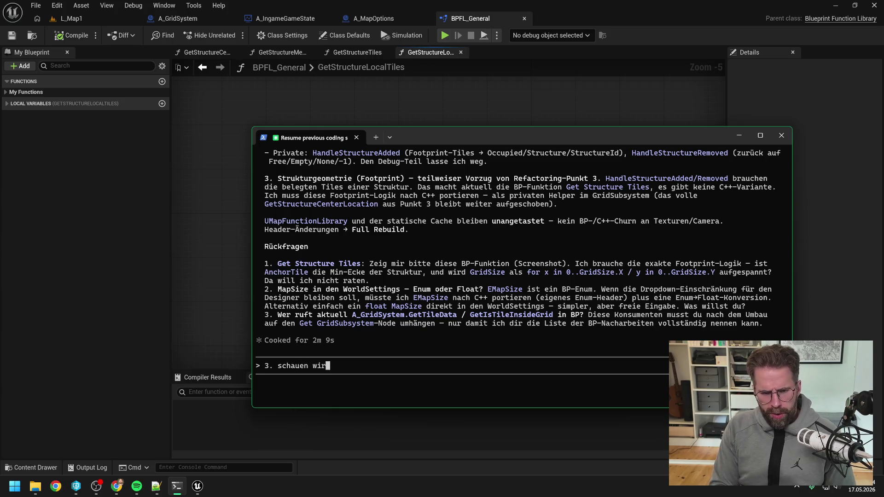
type(" dann - ")
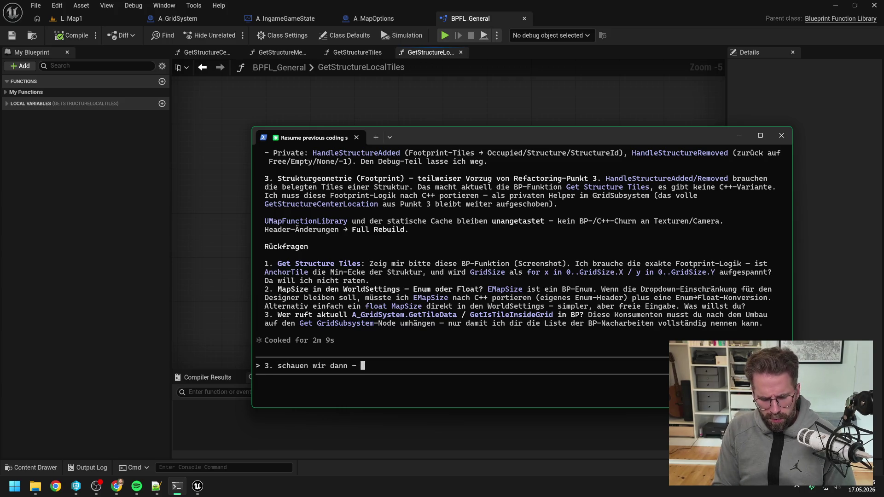
type("passt scho.")
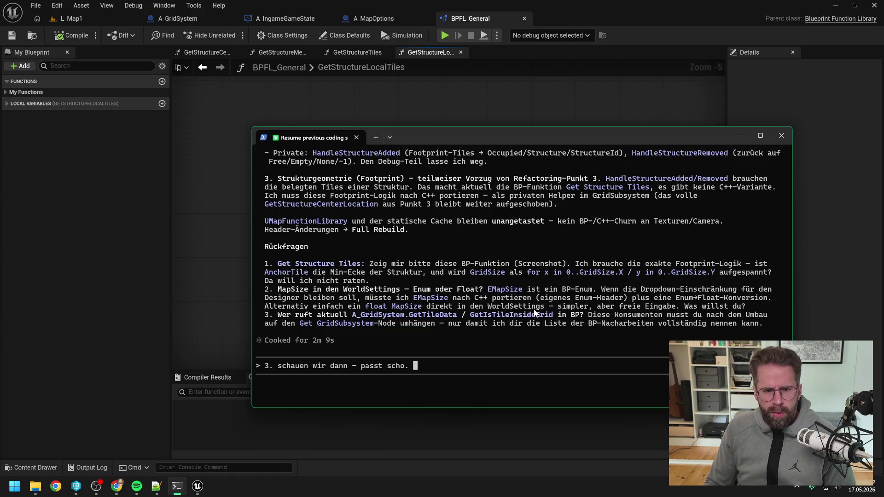
key("BackSpace")
key("BackSpace")
key("BackSpace")
key("BackSpace")
key("BackSpace")
key("BackSpace")
type("Zu")
key("BackSpace")
key("BackSpace")
type("Rückfrage 3 schauen wir dann")
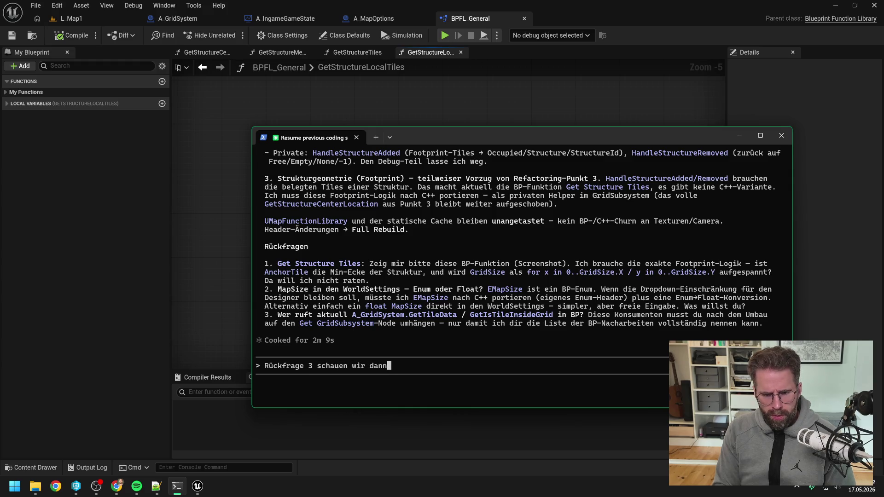
type(" - passt scho")
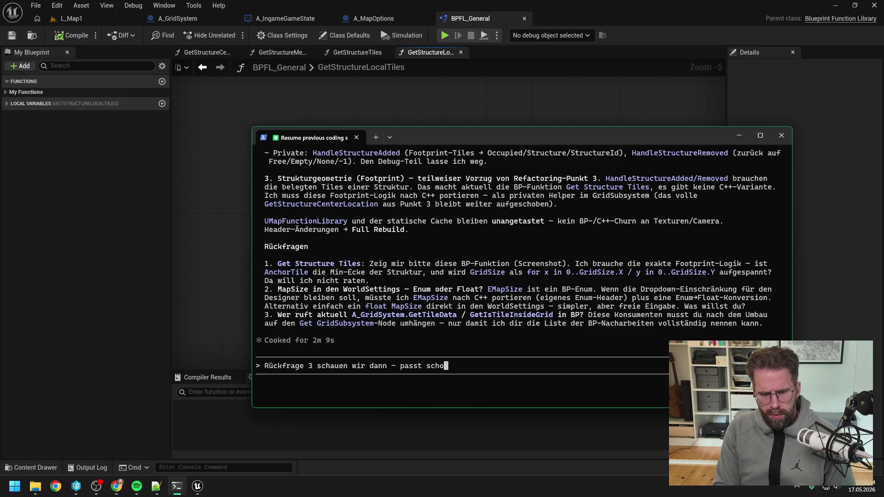
type(". Zu ")
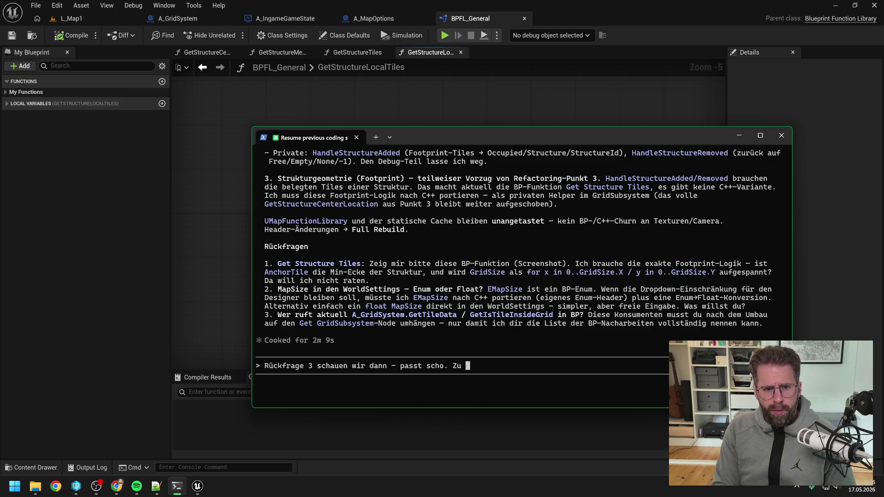
type("3. St")
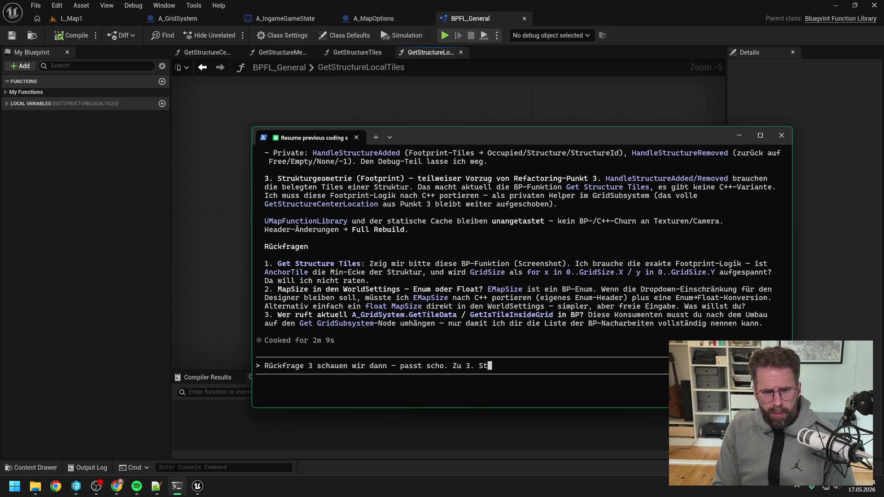
type("rukturg")
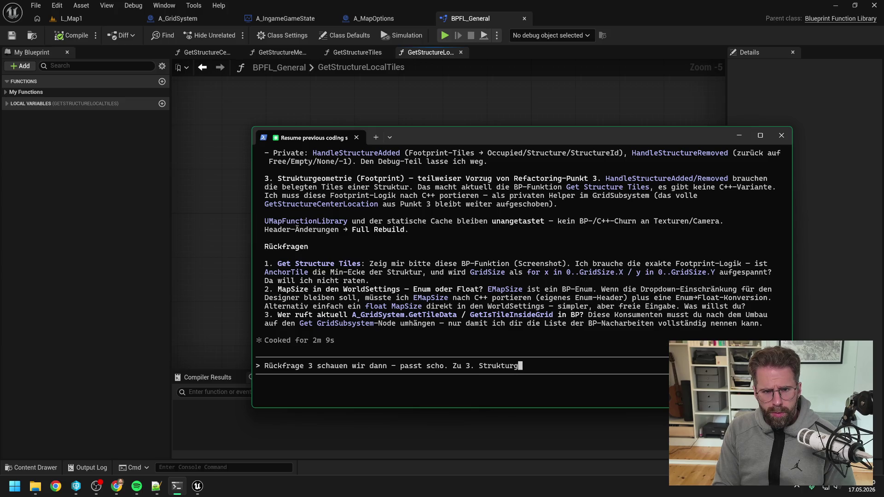
type("eometrie")
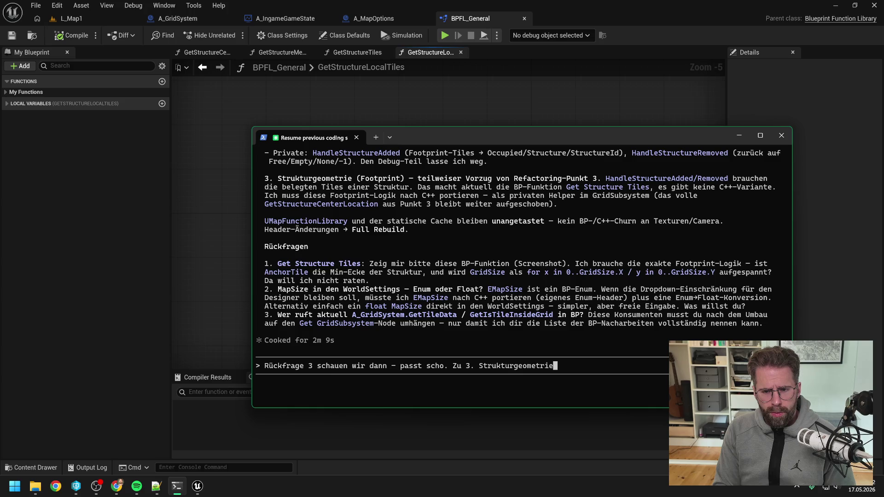
type(" -> Lass un")
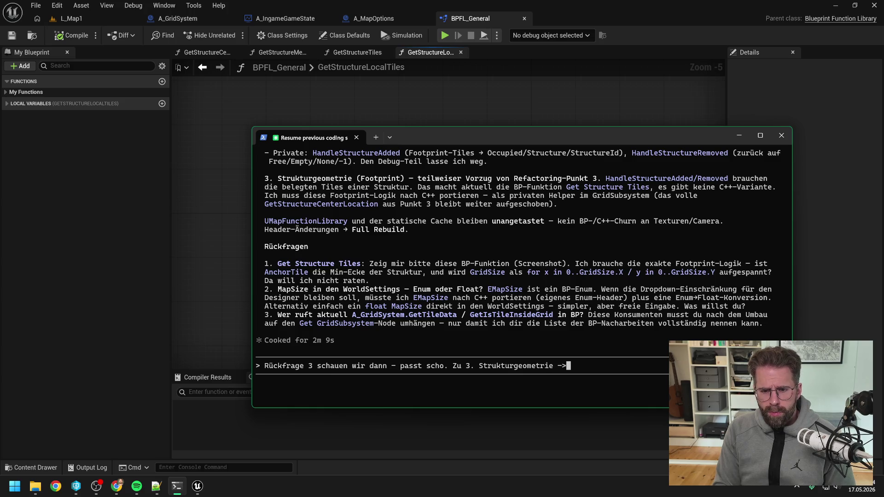
type("s die ")
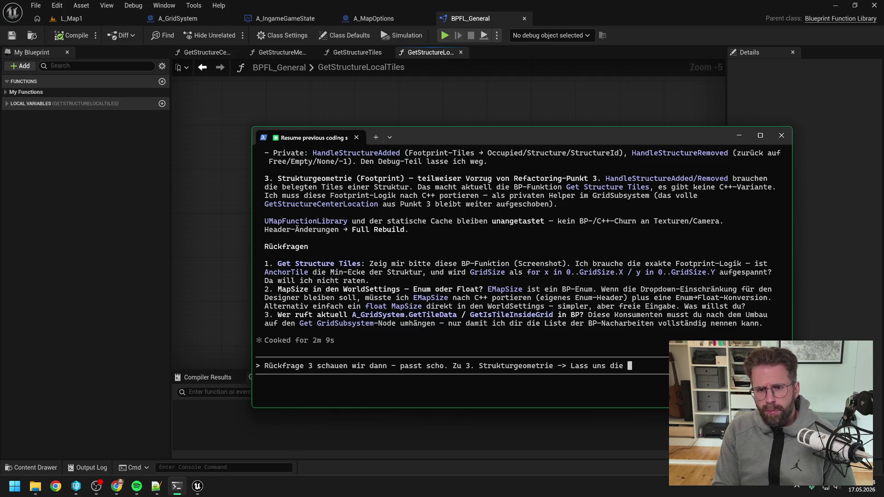
type("neuen Funk")
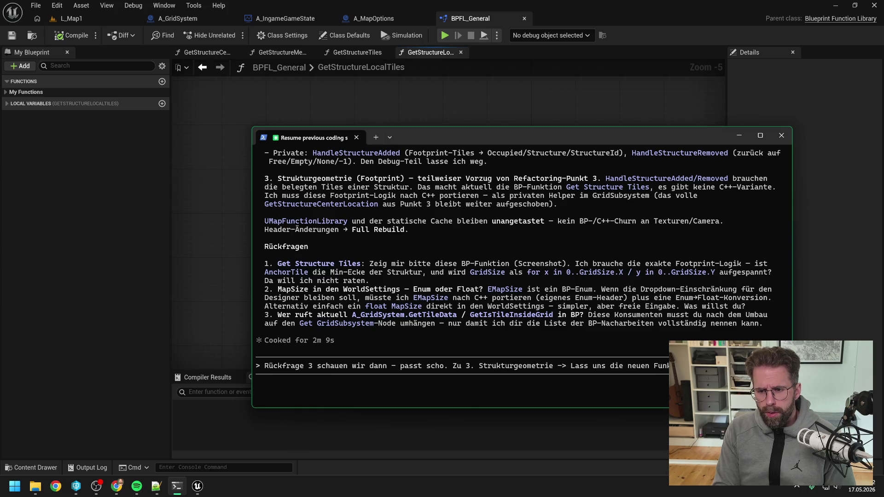
- On a new line, ask that the functions be built public in the right library
key("shift+Return")
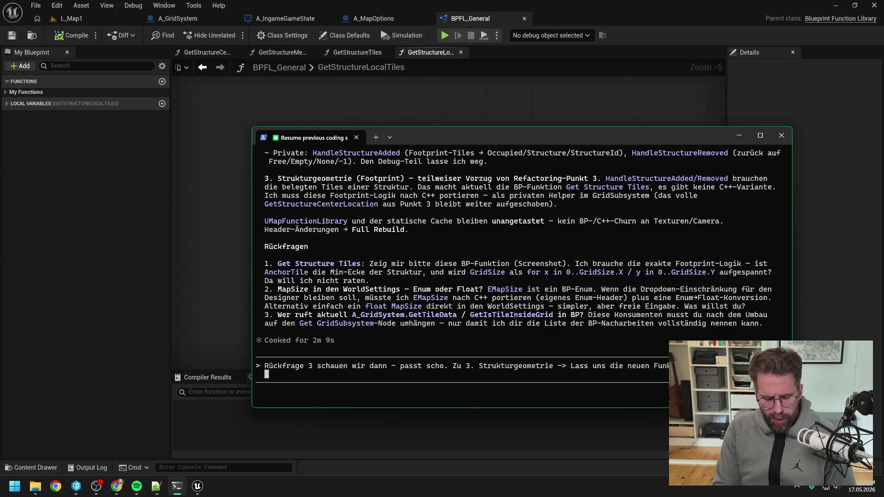
type("public indi")
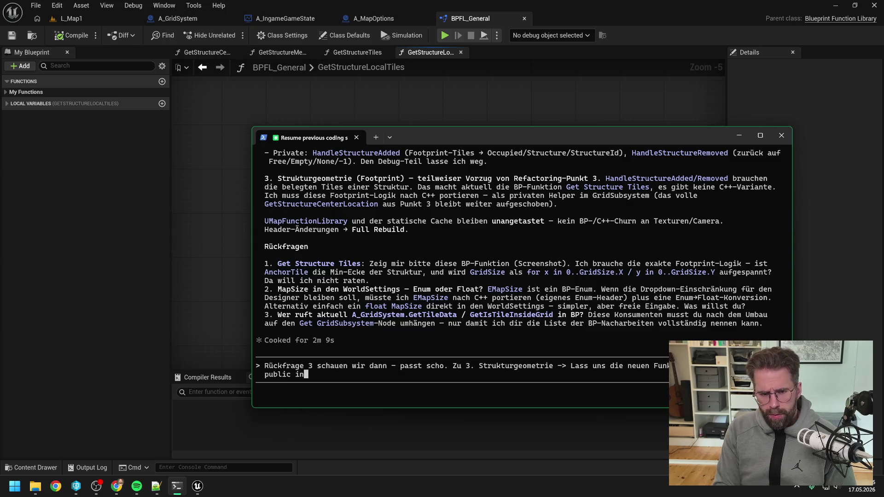
key("BackSpace")
key("BackSpace")
type("die richt")
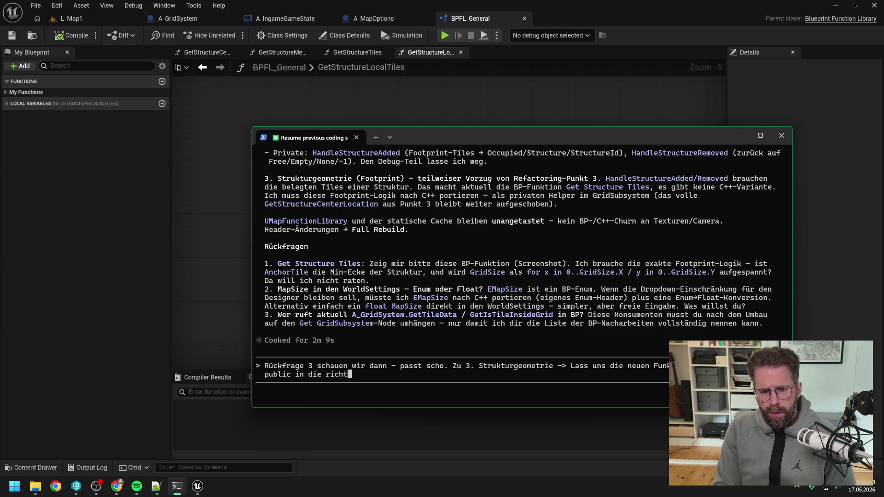
type("ige Library bauen")
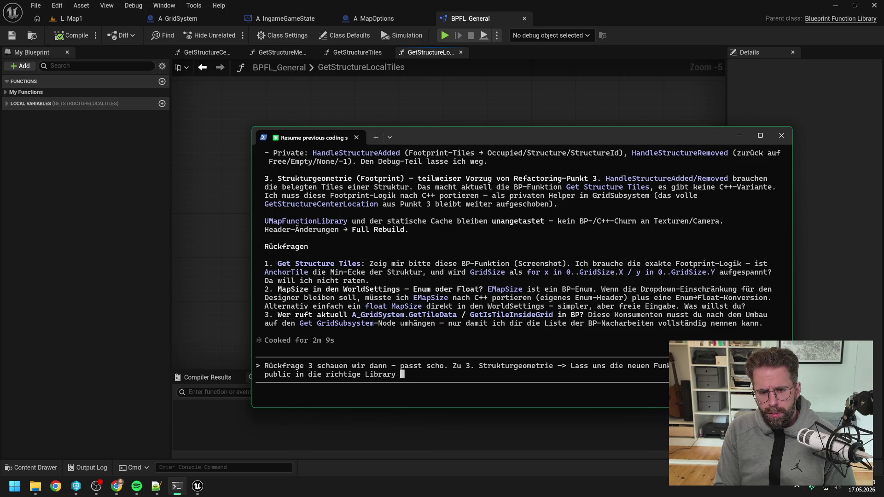
type(". wollen wir")
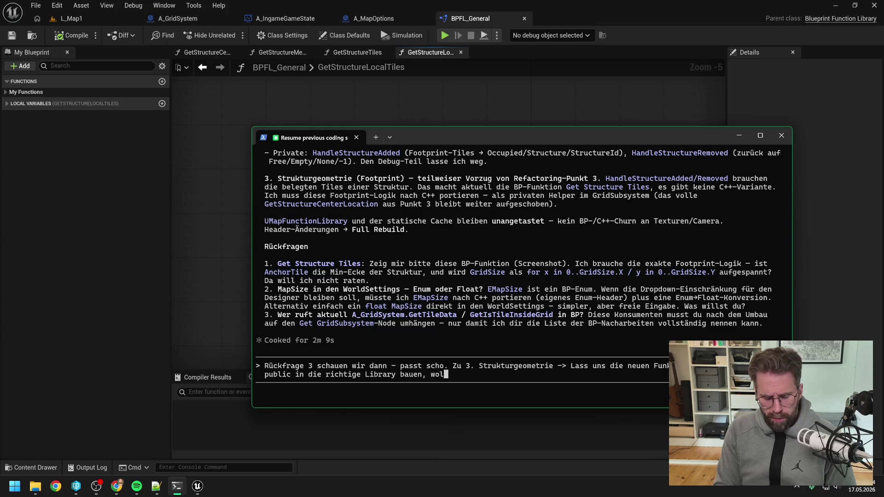